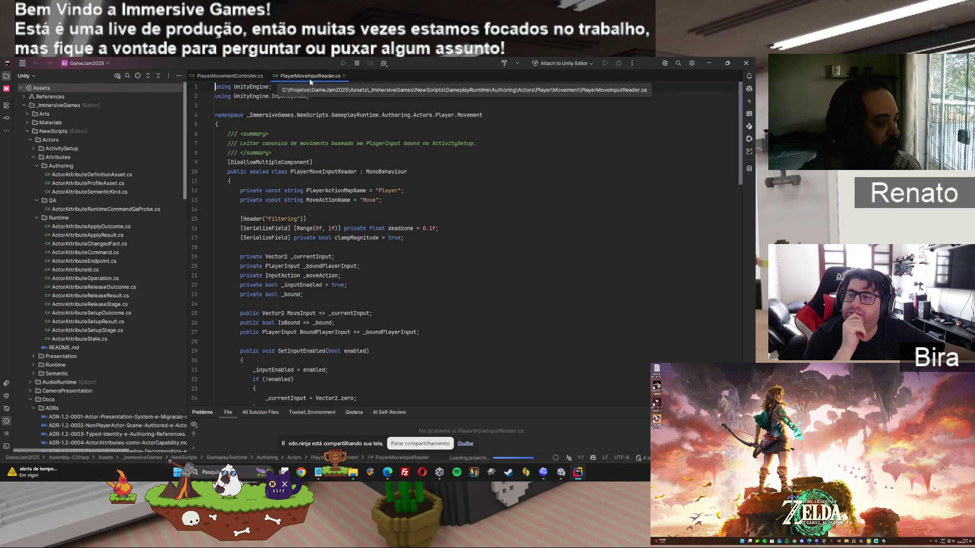
# Review PlayerMovementController.cs and PlayerMoveInputReader.cs in Rider, then return to the Unity editor
pyautogui.hotkey('ctrl', 'Tab')
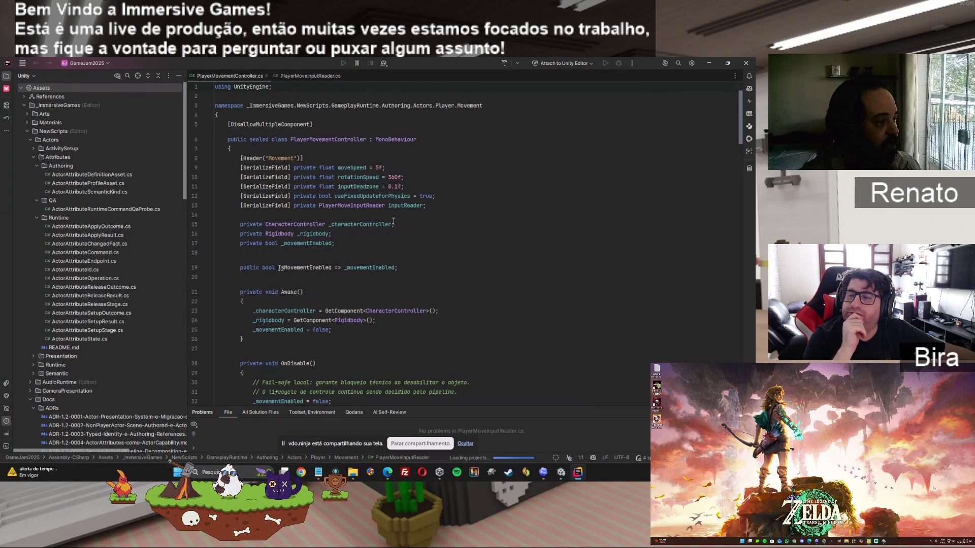
pyautogui.click(395, 139)
pyautogui.doubleClick(414, 139)
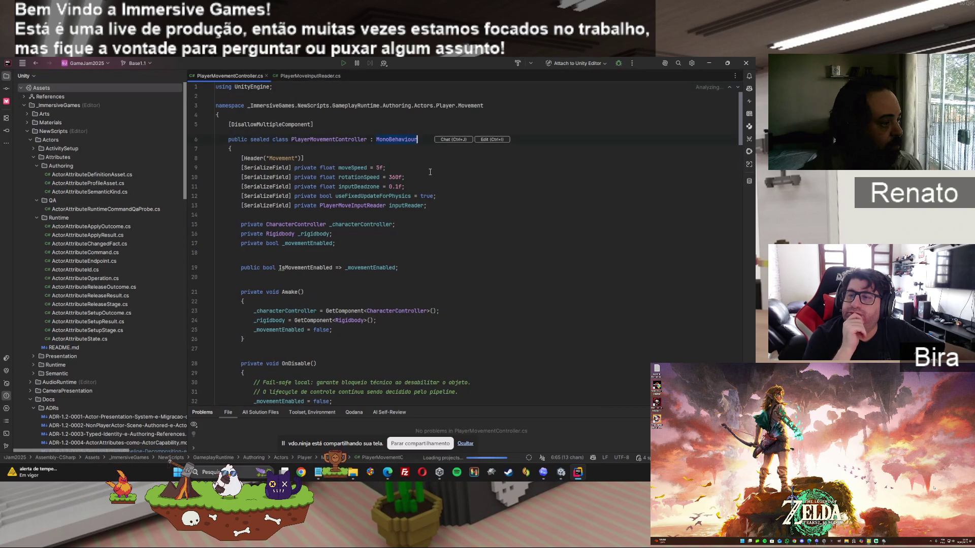
pyautogui.scroll(-4, 506, 356)
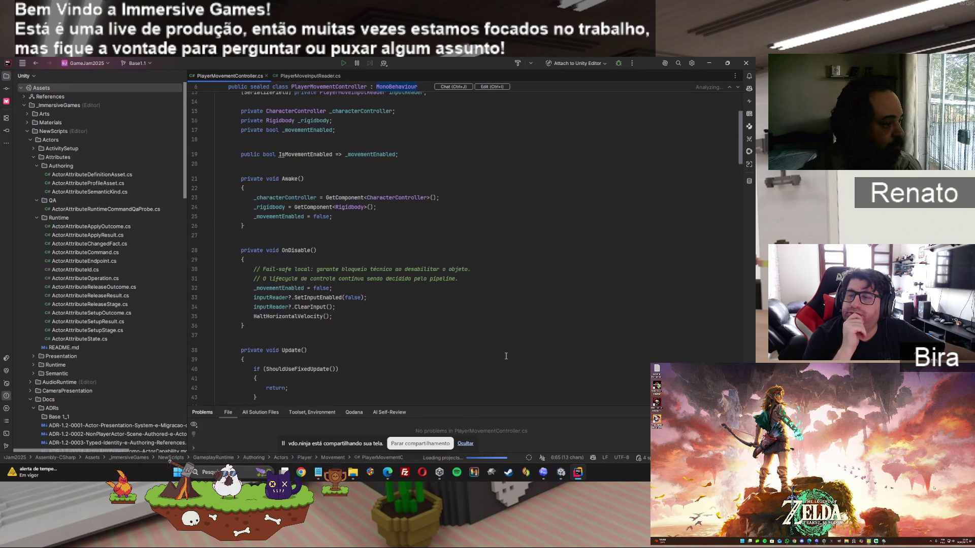
pyautogui.scroll(-7, 506, 356)
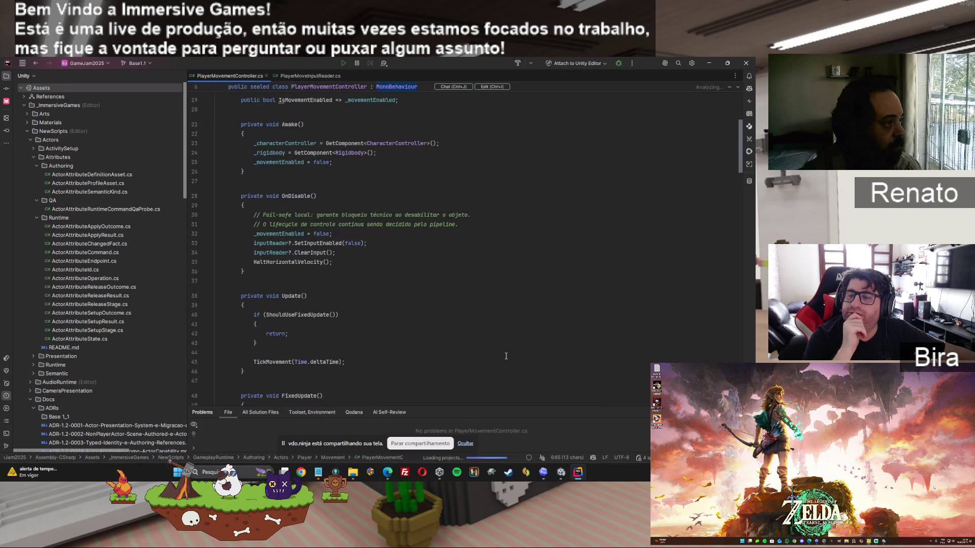
pyautogui.click(314, 75)
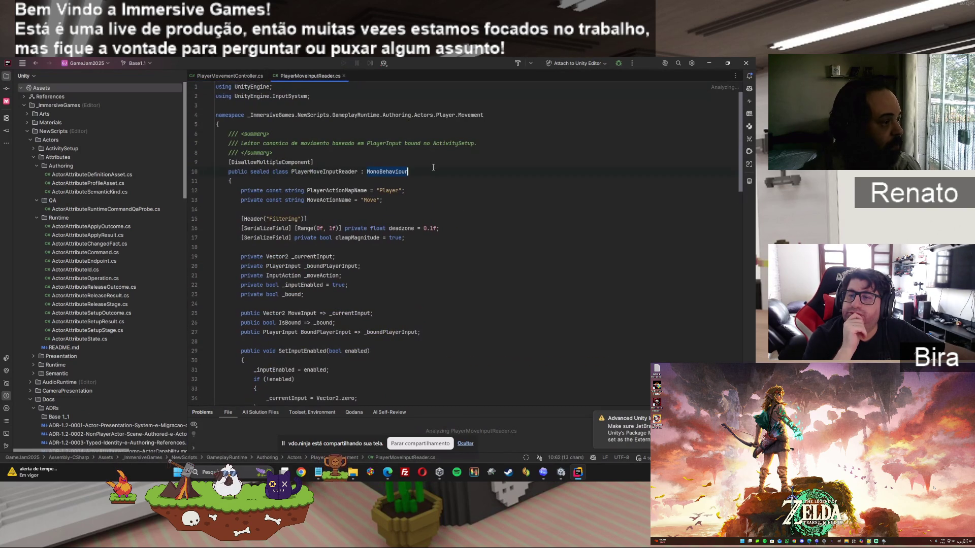
pyautogui.click(234, 76)
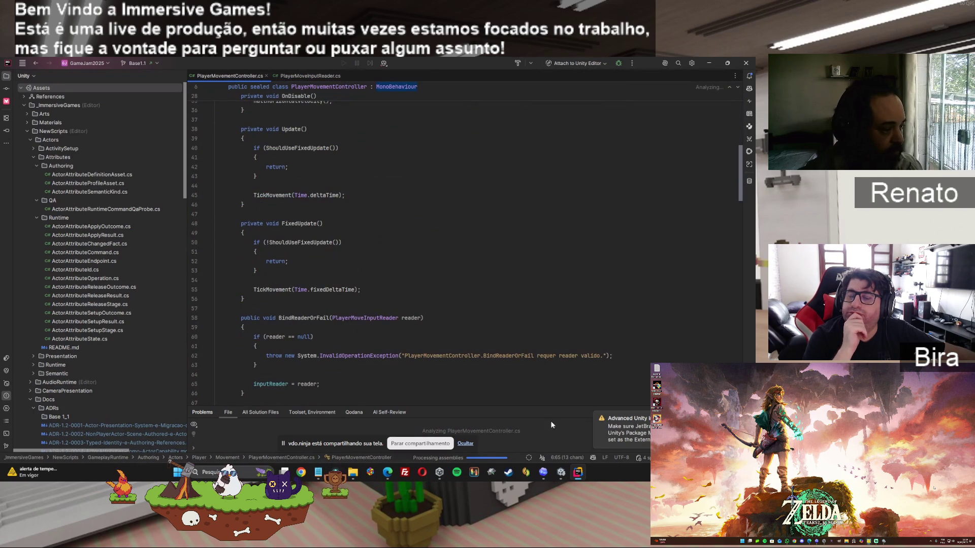
pyautogui.click(561, 475)
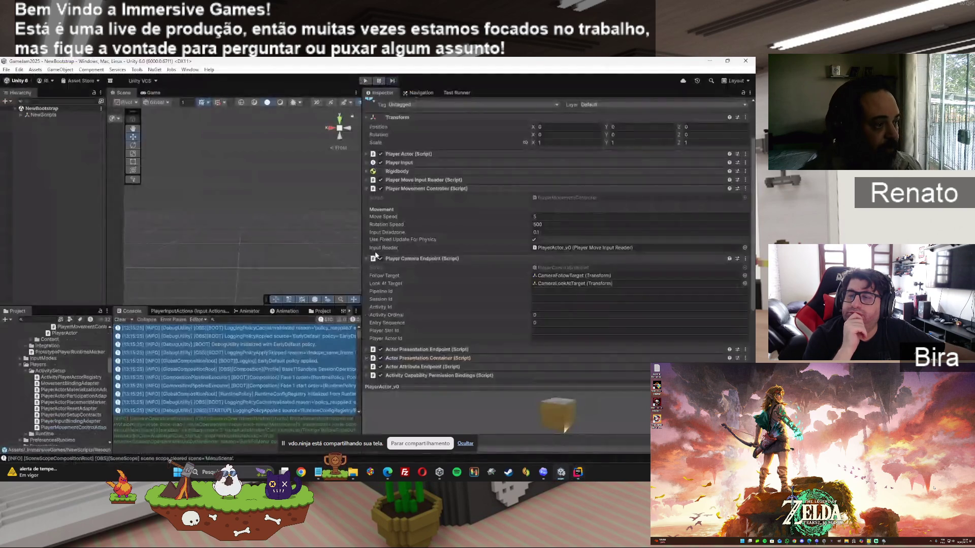
# Fold the Player Movement Controller component and open PlayerCameraEndpoint.cs in Rider from its Script field
pyautogui.click(366, 189)
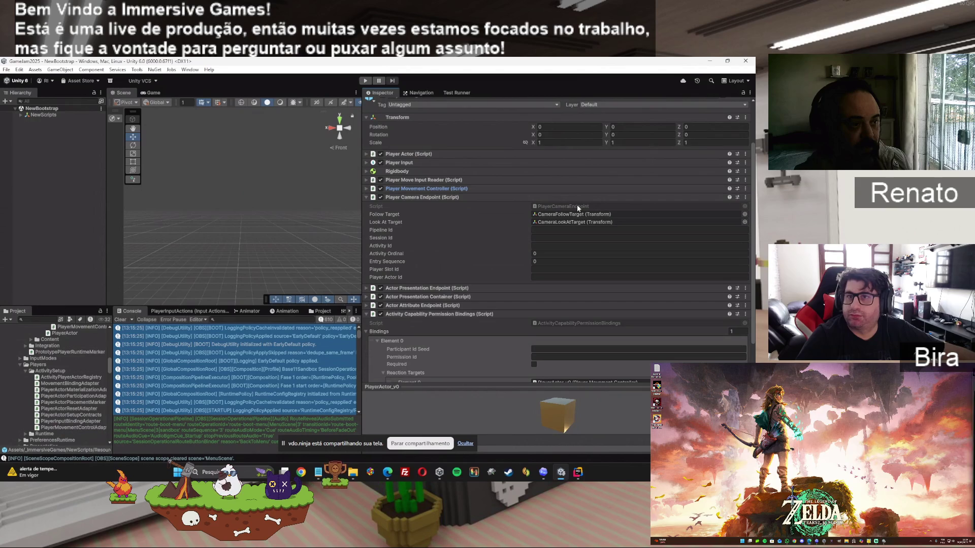
pyautogui.doubleClick(577, 206)
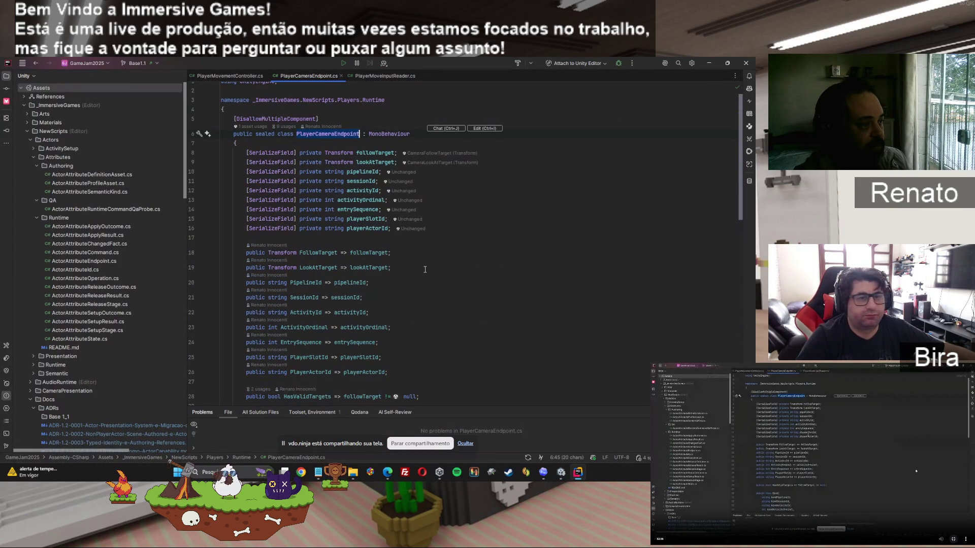
# Back in Unity, collapse Activity Capability Permission Bindings and expand Actor Presentation Endpoint
pyautogui.scroll(-3, 425, 269)
pyautogui.hotkey('alt', 'Tab')
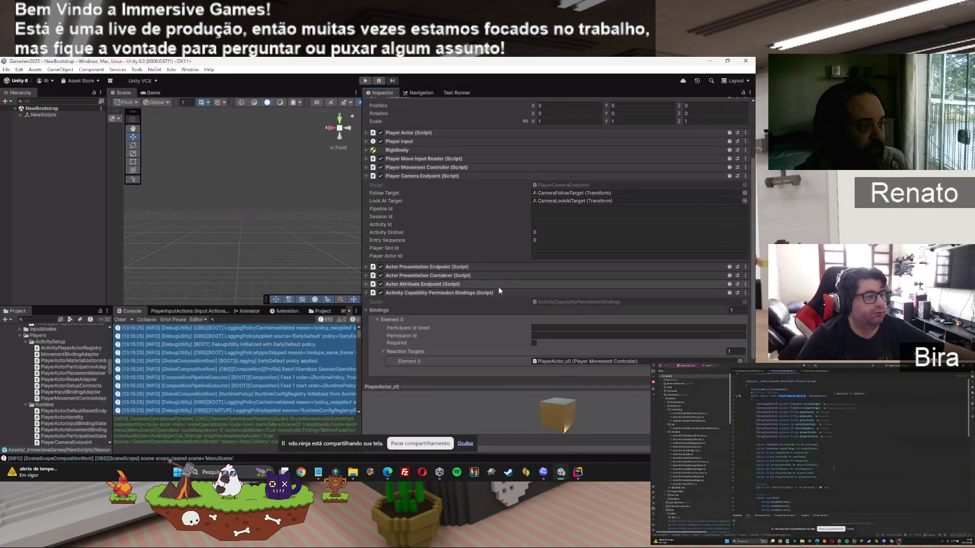
pyautogui.scroll(-1, 456, 280)
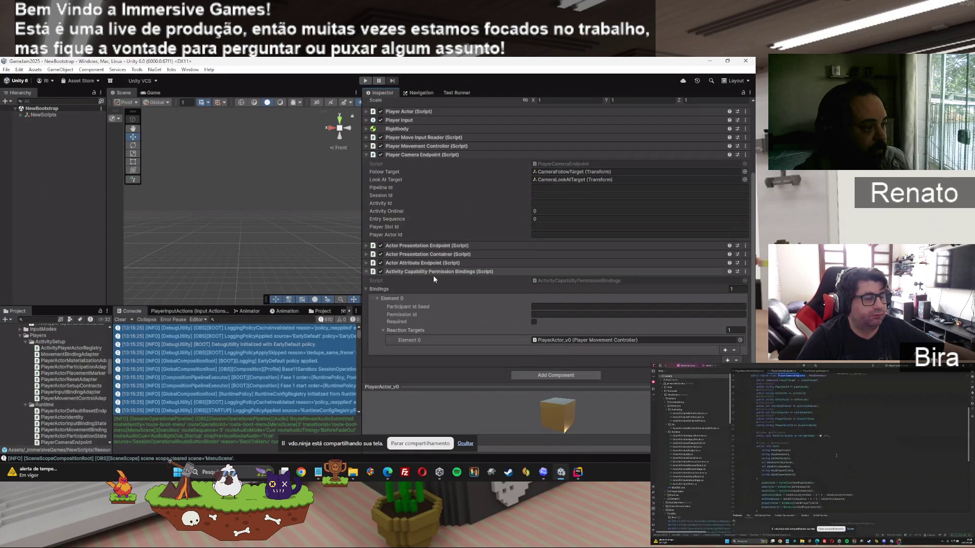
pyautogui.click(366, 272)
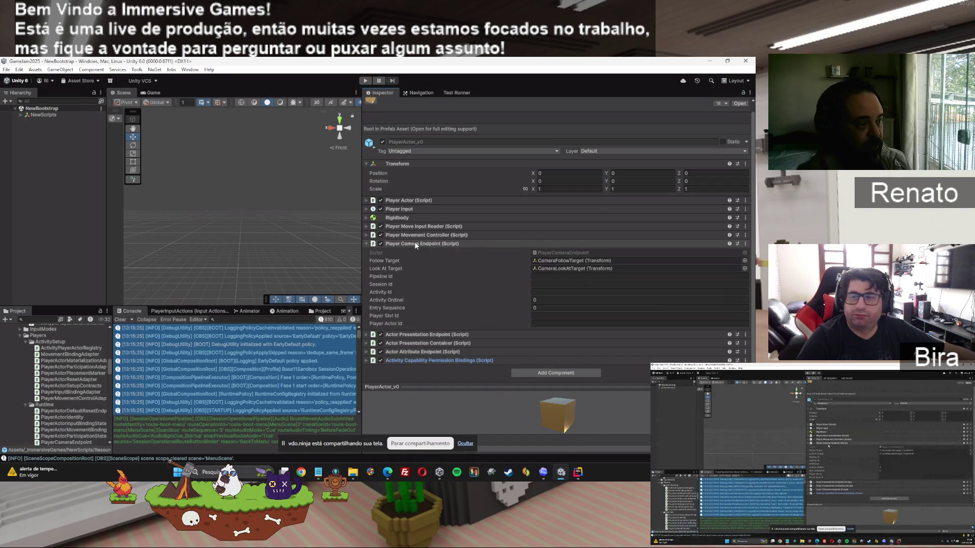
pyautogui.click(366, 334)
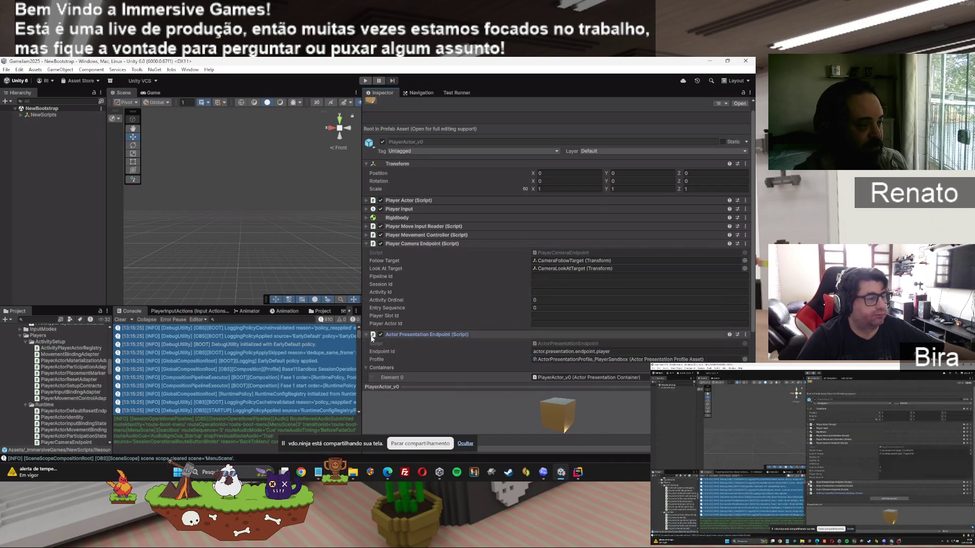
# Select the Endpoint Id value actor.presentation.endpoint.player and open ActorPresentationEndpoint.cs in Rider
pyautogui.scroll(-1, 457, 319)
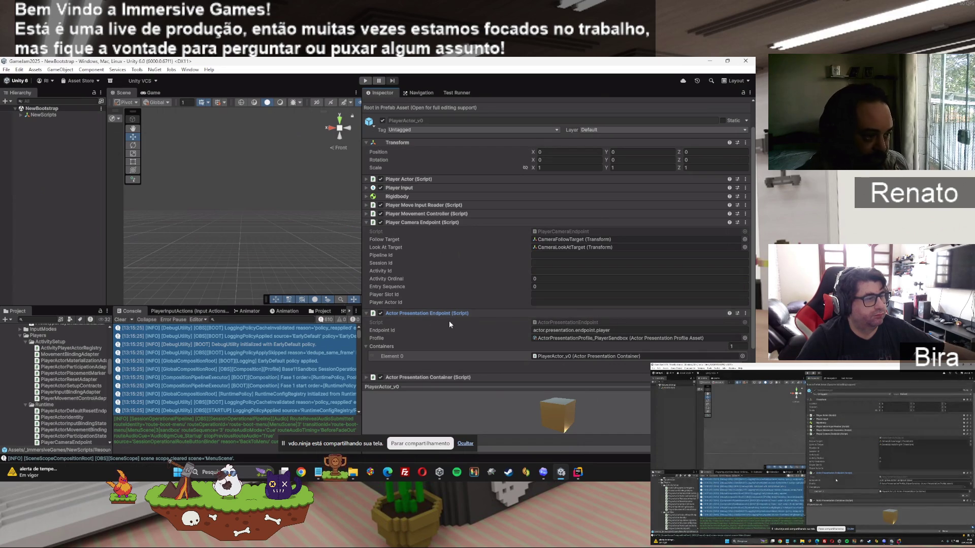
pyautogui.scroll(-1, 476, 321)
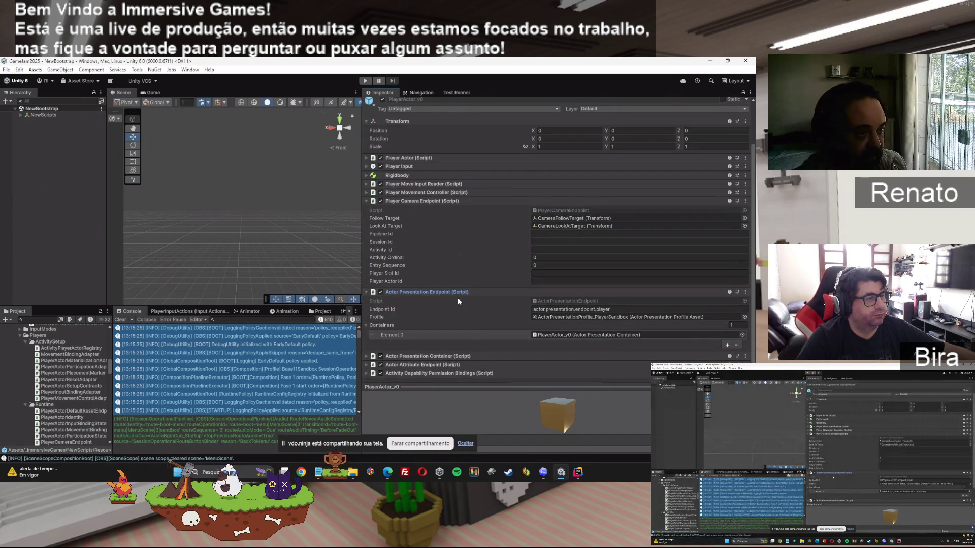
pyautogui.moveTo(616, 307); pyautogui.dragTo(493, 309)
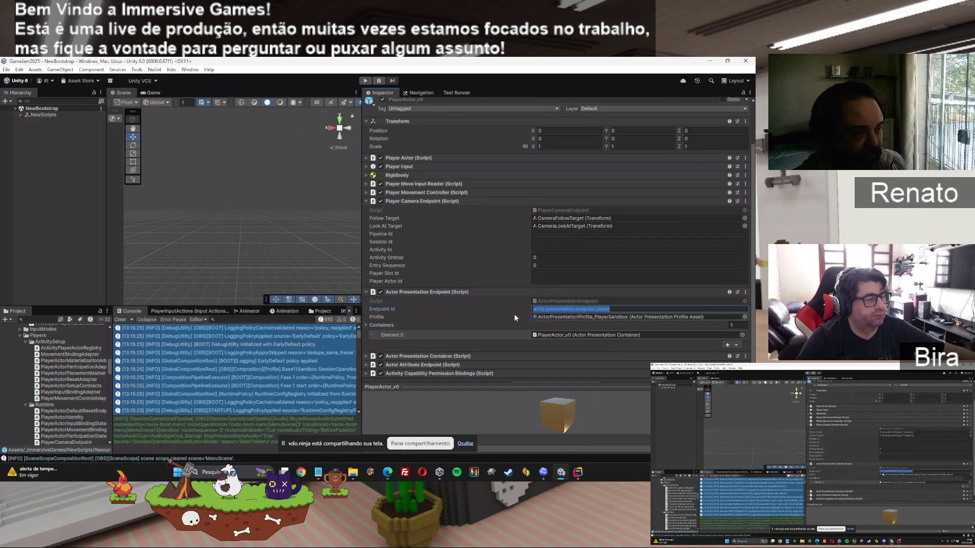
pyautogui.scroll(-1, 514, 318)
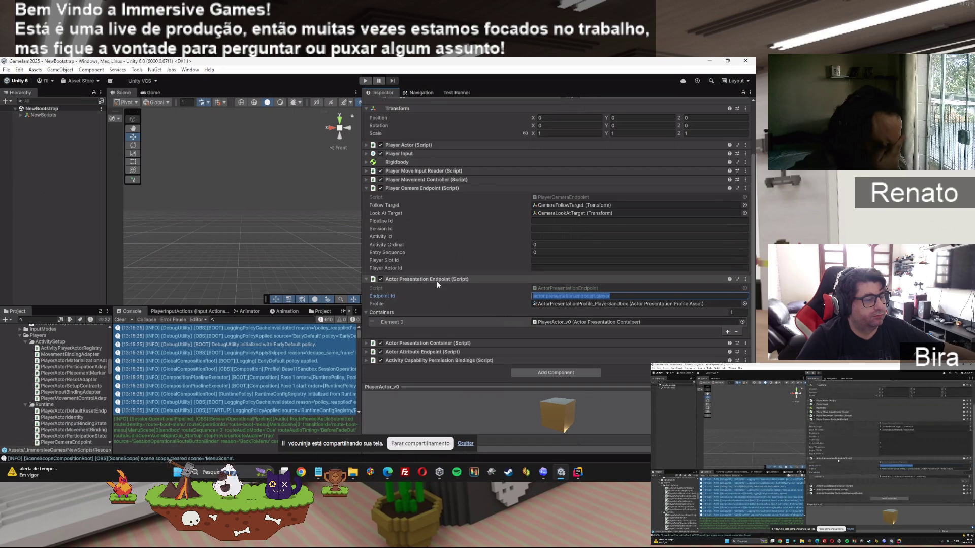
pyautogui.doubleClick(581, 288)
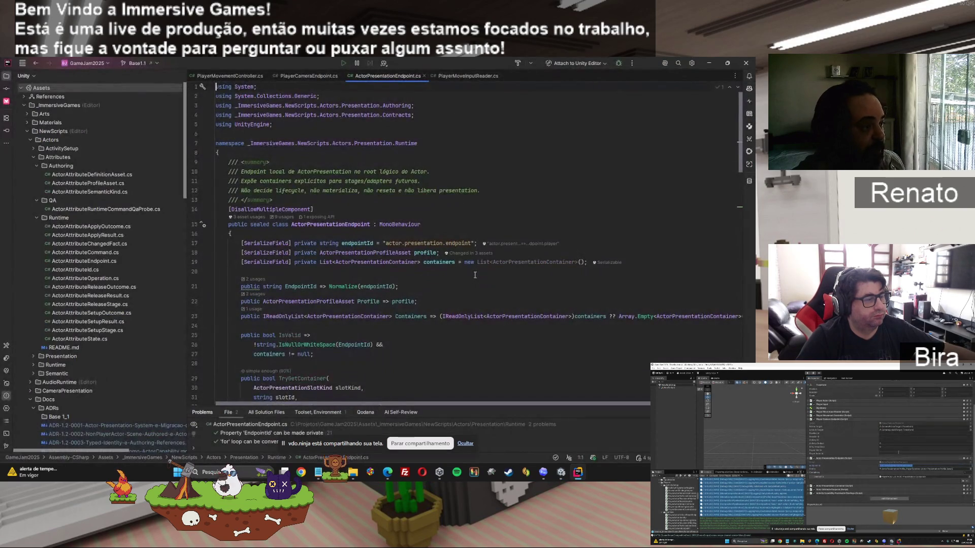
# Expand Actor Attribute Endpoint in Unity and read ActorAttributeEndpoint.cs in Rider
pyautogui.click(561, 473)
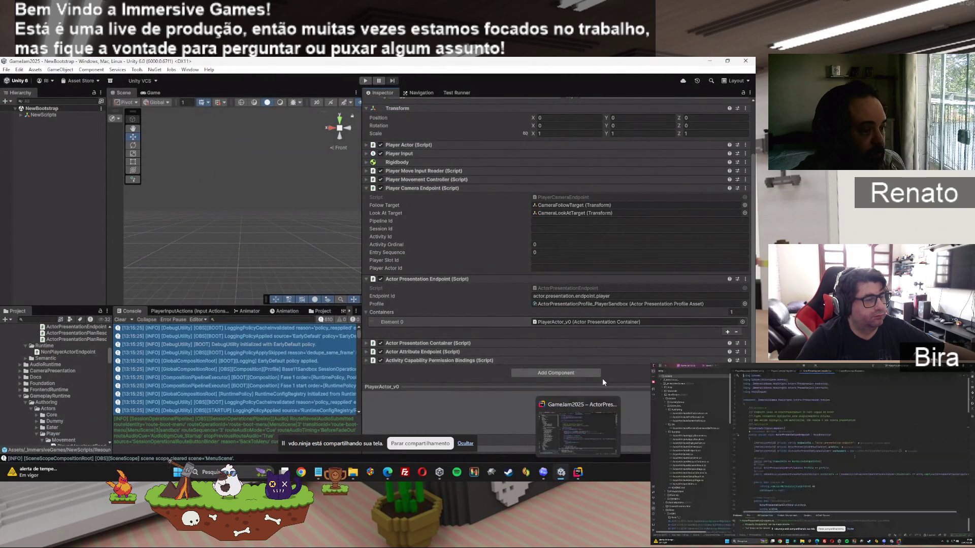
pyautogui.click(450, 353)
pyautogui.scroll(-1, 450, 356)
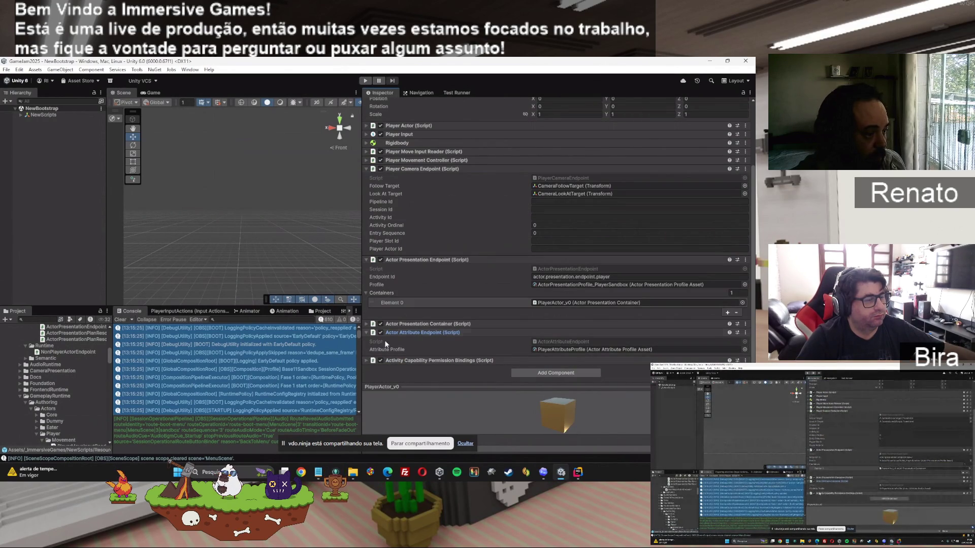
pyautogui.doubleClick(550, 340)
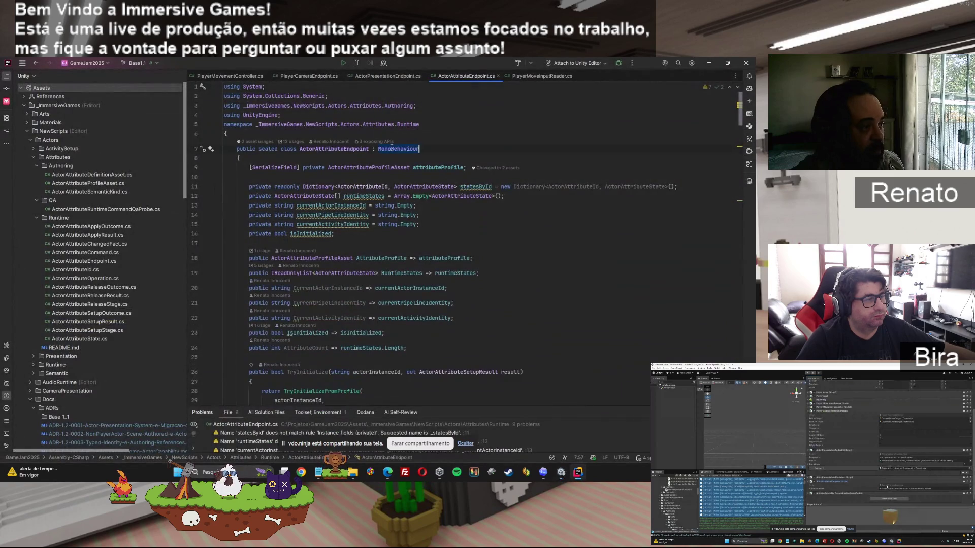
pyautogui.doubleClick(395, 149)
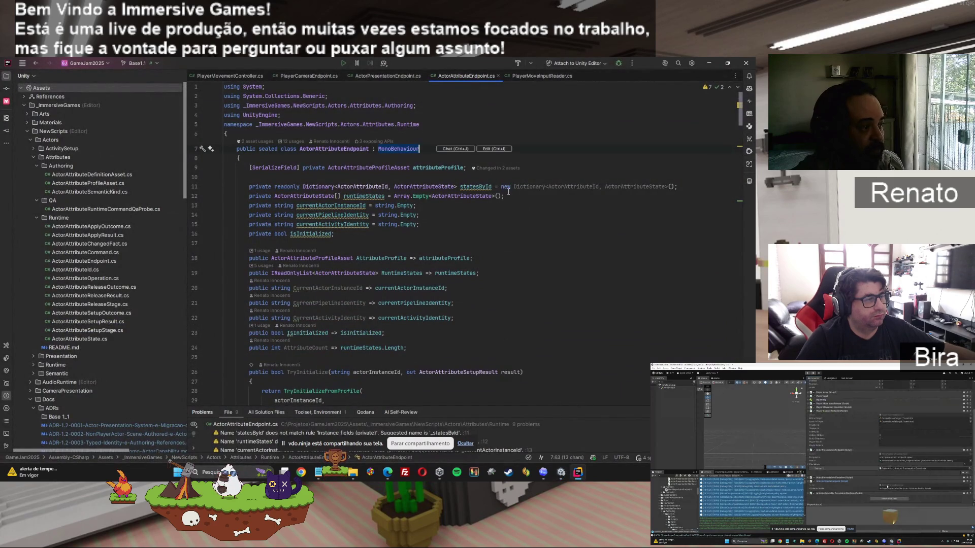
pyautogui.scroll(-10, 434, 199)
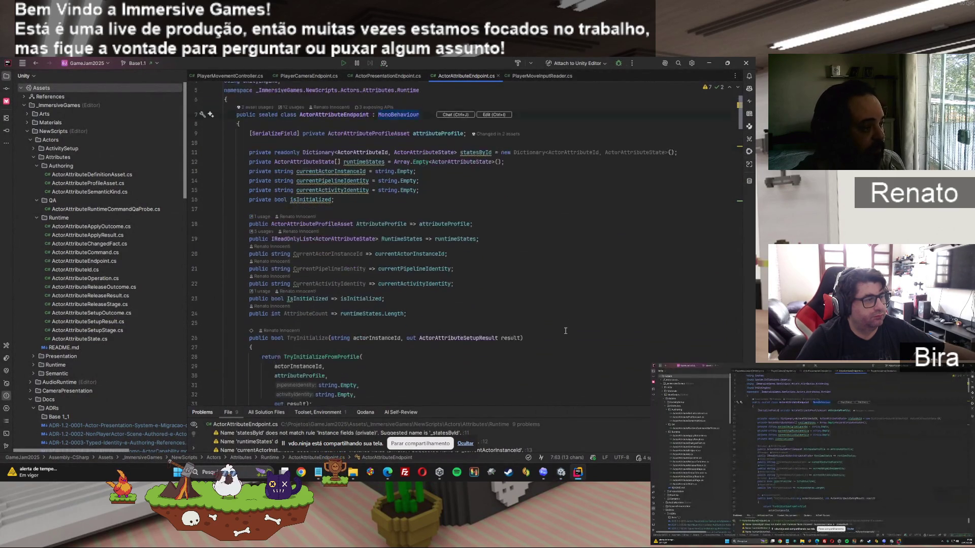
pyautogui.scroll(9, 565, 330)
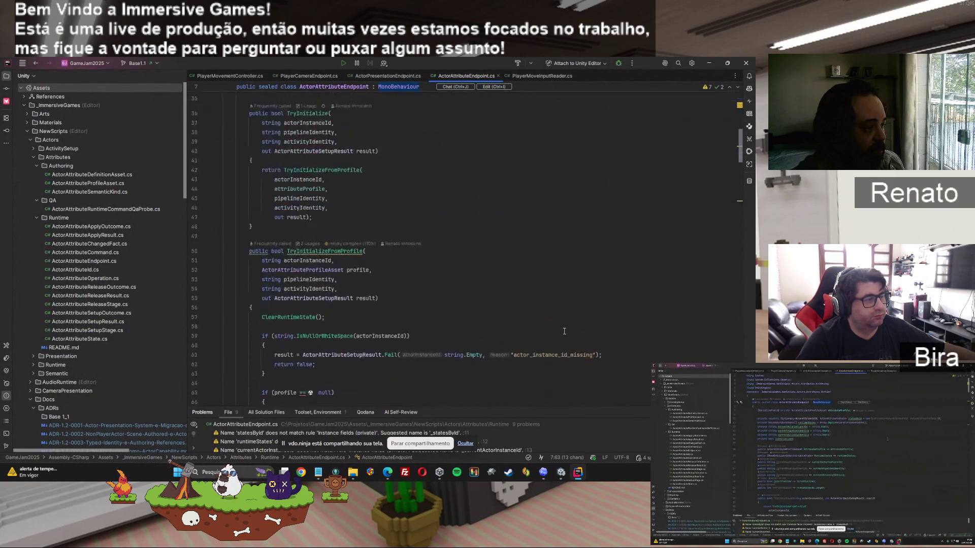
# Expand the Player Actor component in Unity and open PlayerActor.cs in Rider
pyautogui.click(561, 472)
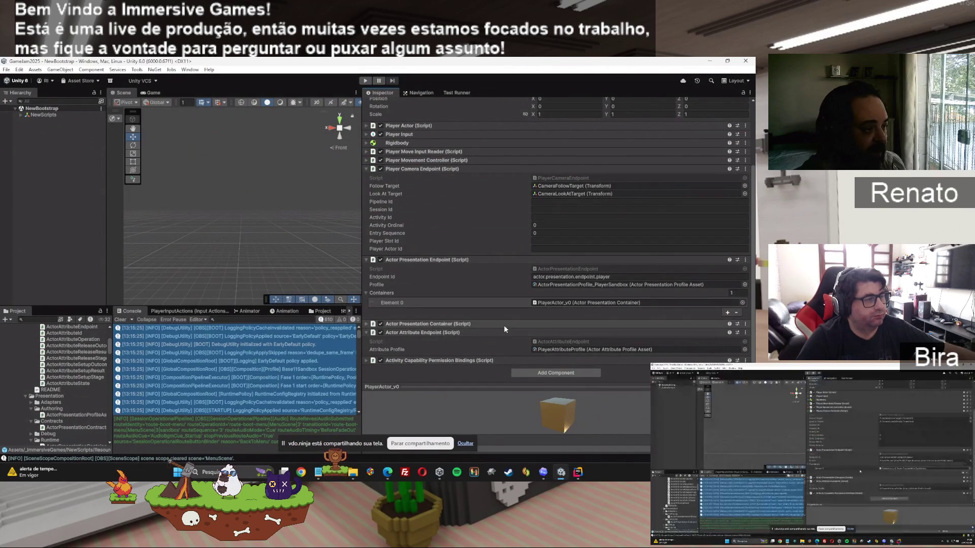
pyautogui.scroll(2, 446, 264)
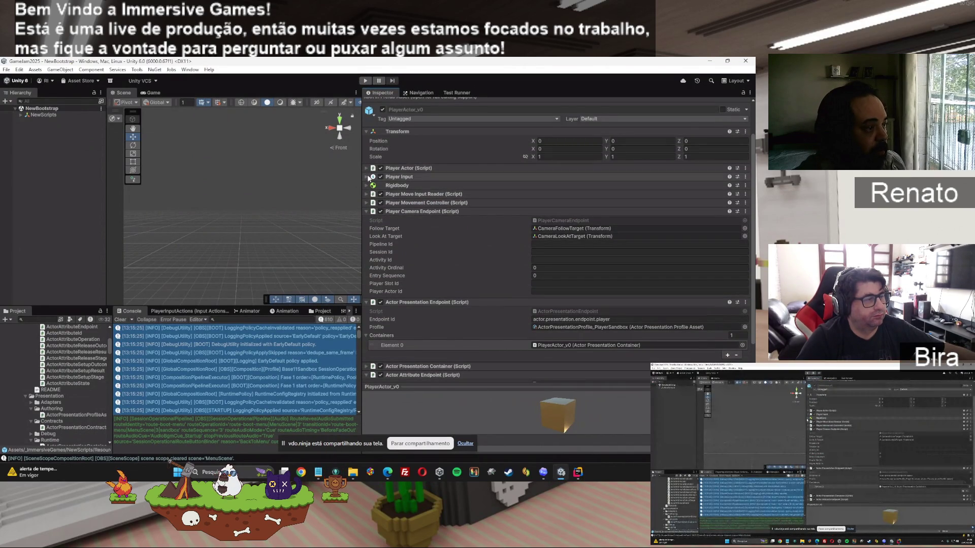
pyautogui.click(365, 168)
pyautogui.doubleClick(547, 177)
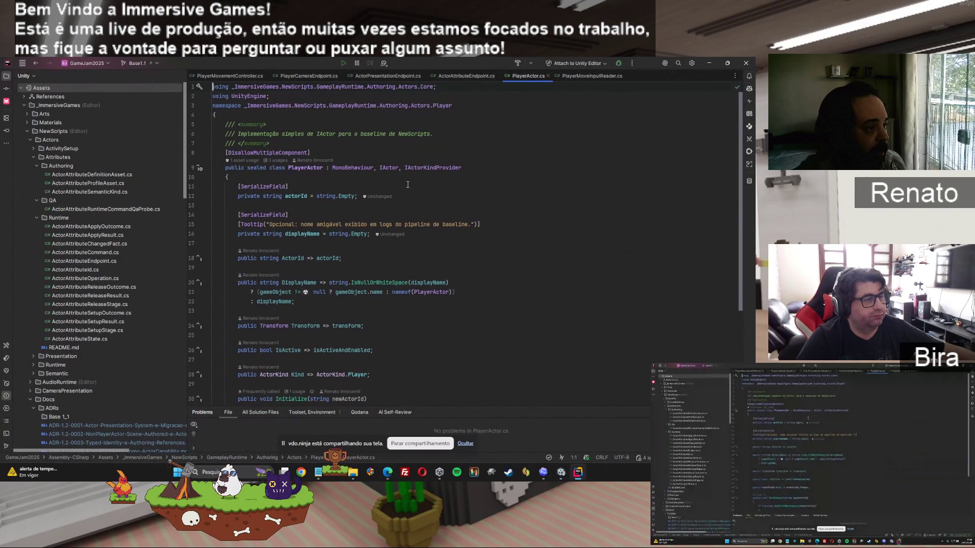
# Note IActorKindProvider in PlayerActor.cs, expand Activity Capability Permission Bindings, and open ActorAttributeEndpoint.cs
pyautogui.doubleClick(419, 168)
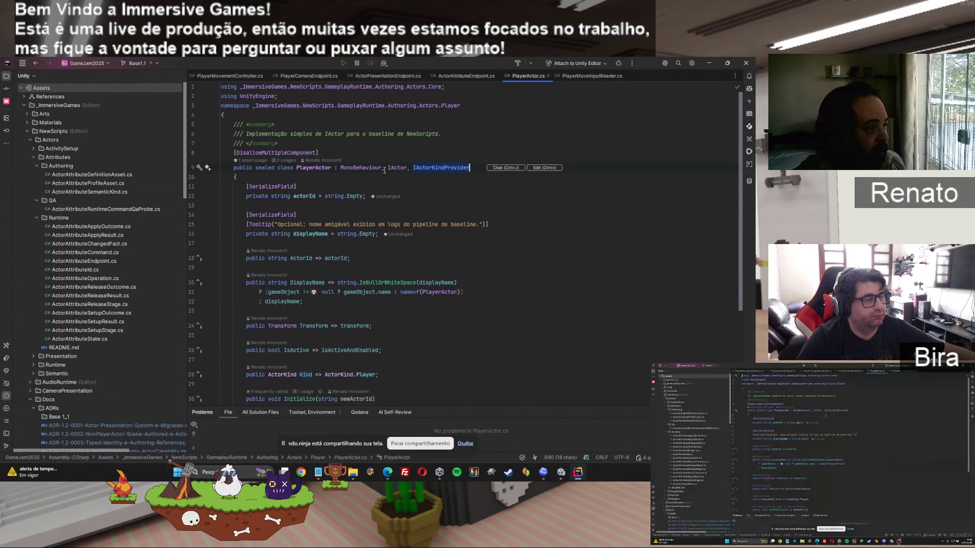
pyautogui.scroll(-3, 430, 219)
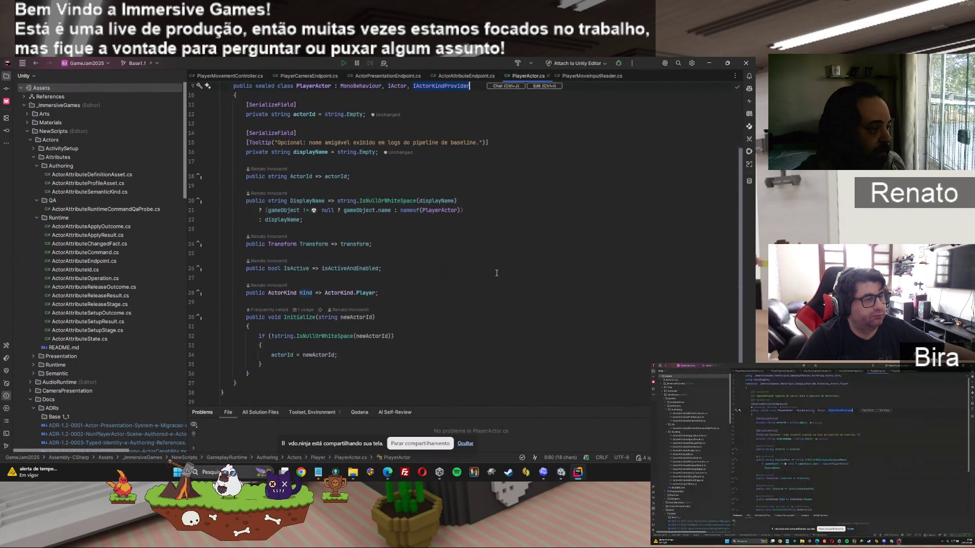
pyautogui.scroll(3, 430, 219)
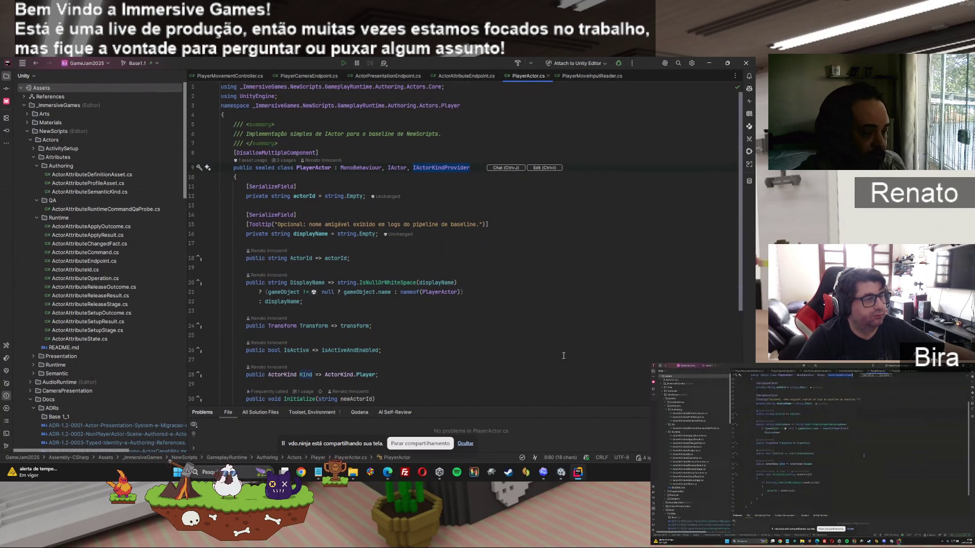
pyautogui.click(559, 475)
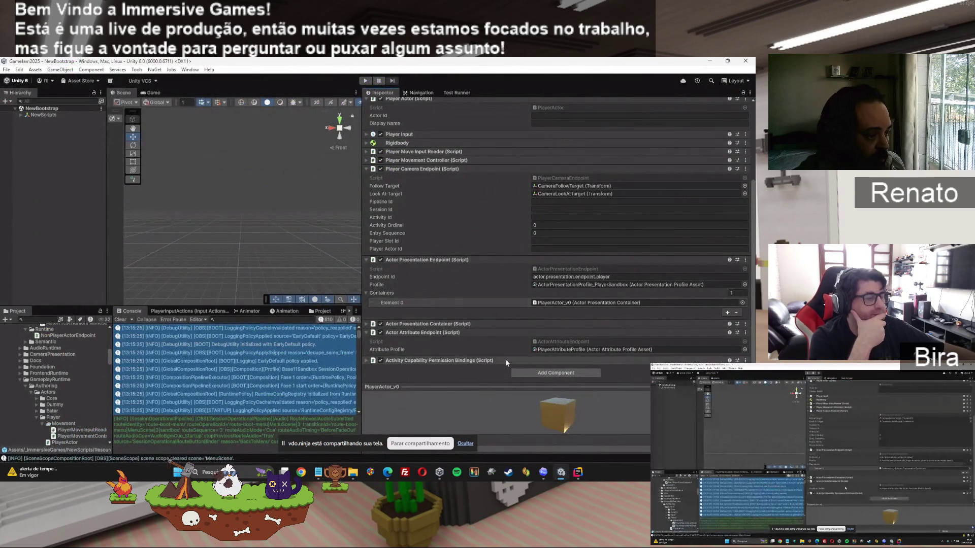
pyautogui.click(366, 361)
pyautogui.scroll(-3, 476, 346)
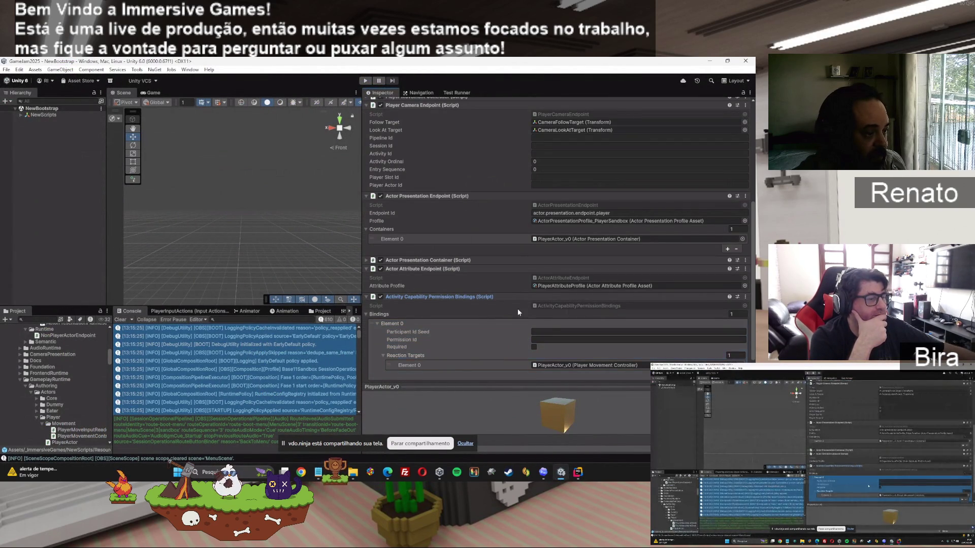
pyautogui.doubleClick(559, 276)
pyautogui.moveTo(470, 272)
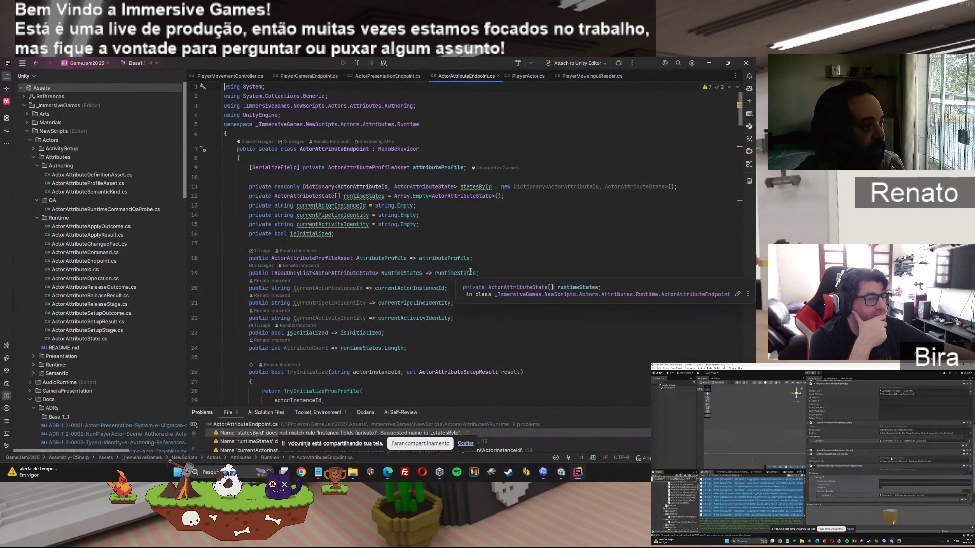
# Read through ActorAttributeEndpoint.cs and jump to the problem flagged in the file
pyautogui.scroll(-5, 438, 281)
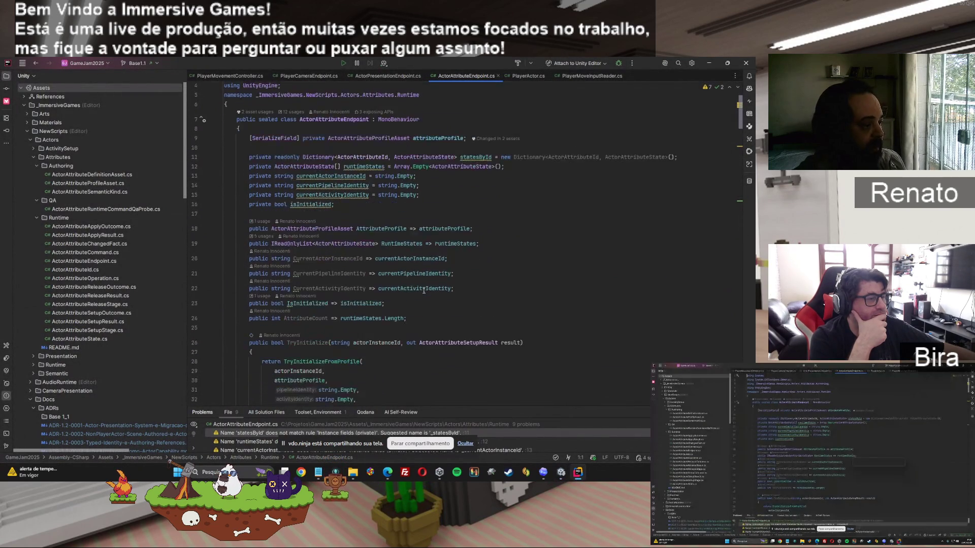
pyautogui.scroll(4, 438, 282)
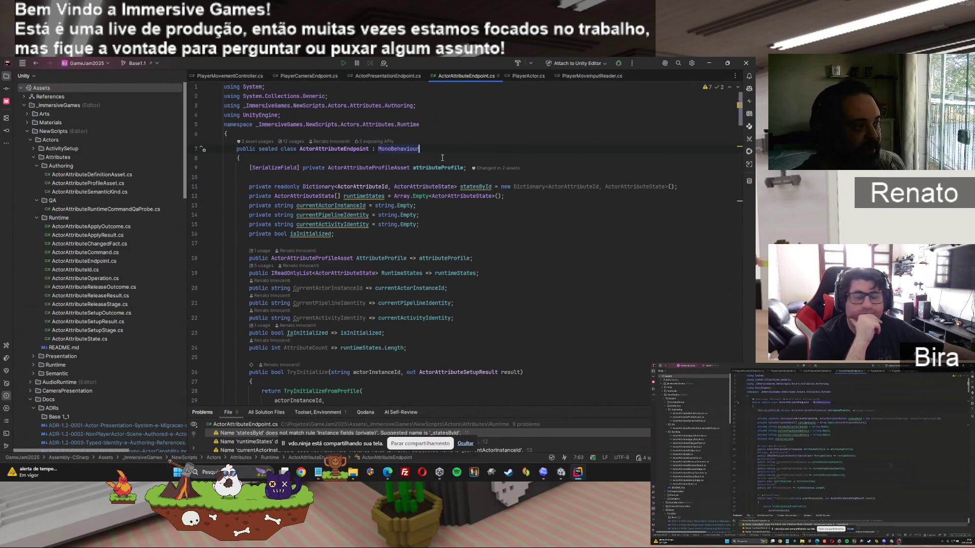
pyautogui.scroll(-5, 546, 340)
pyautogui.scroll(-14, 546, 340)
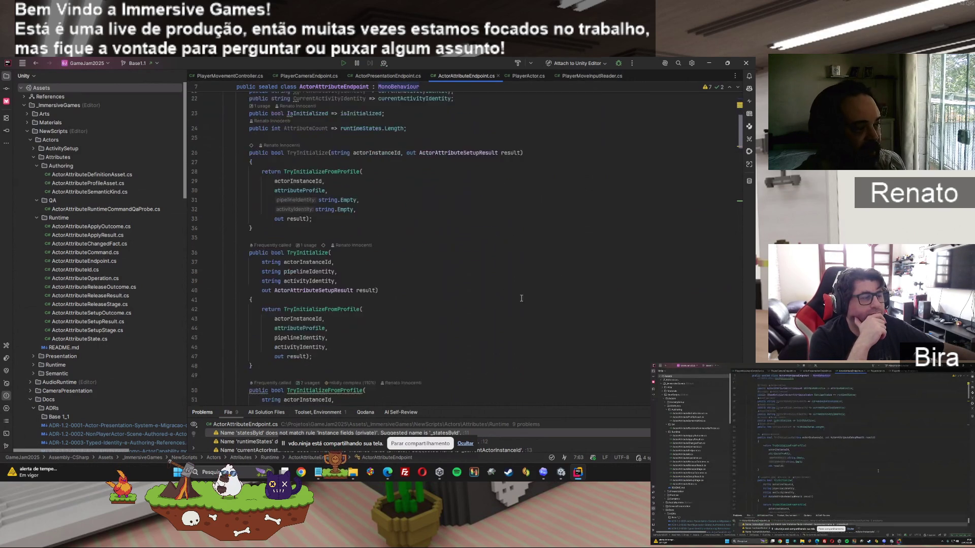
pyautogui.scroll(-2, 285, 345)
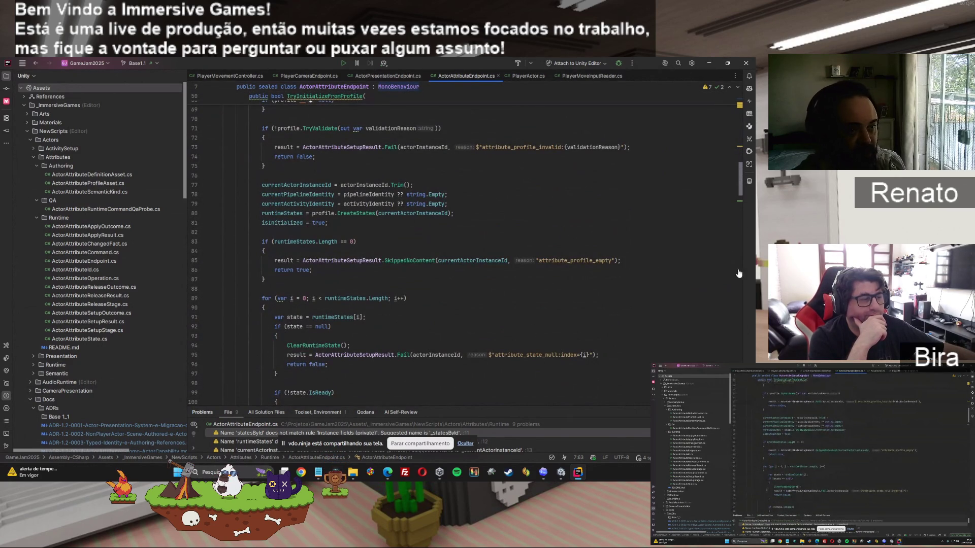
pyautogui.click(741, 144)
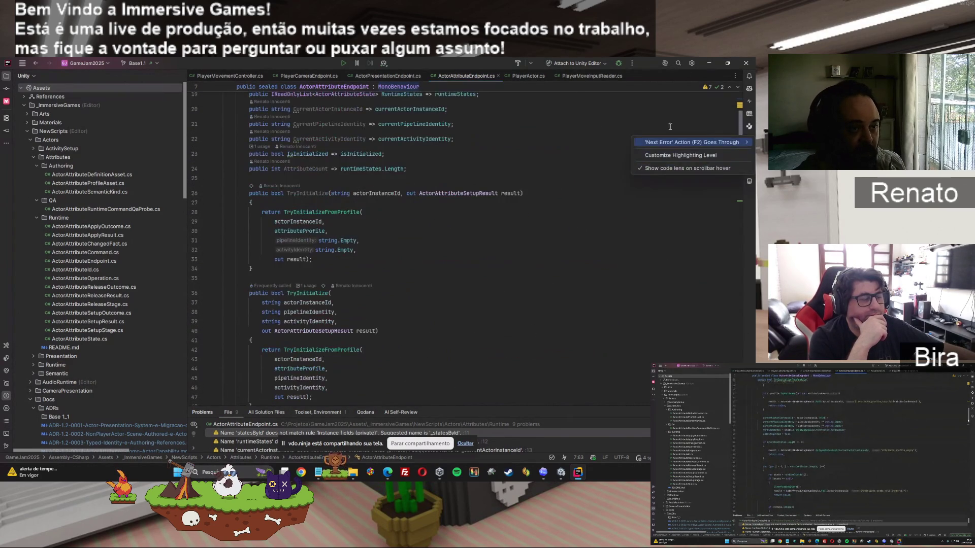
pyautogui.scroll(2, 577, 290)
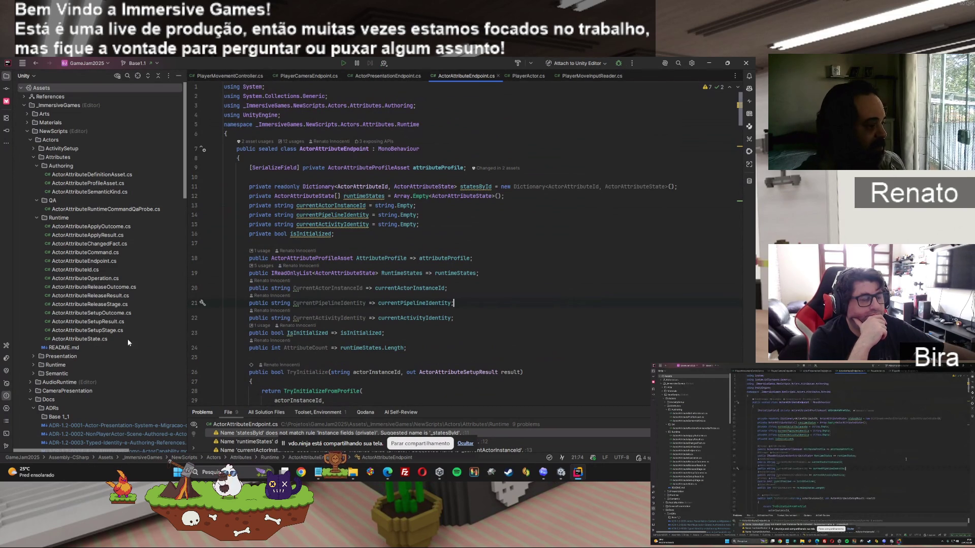
pyautogui.scroll(-5, 355, 305)
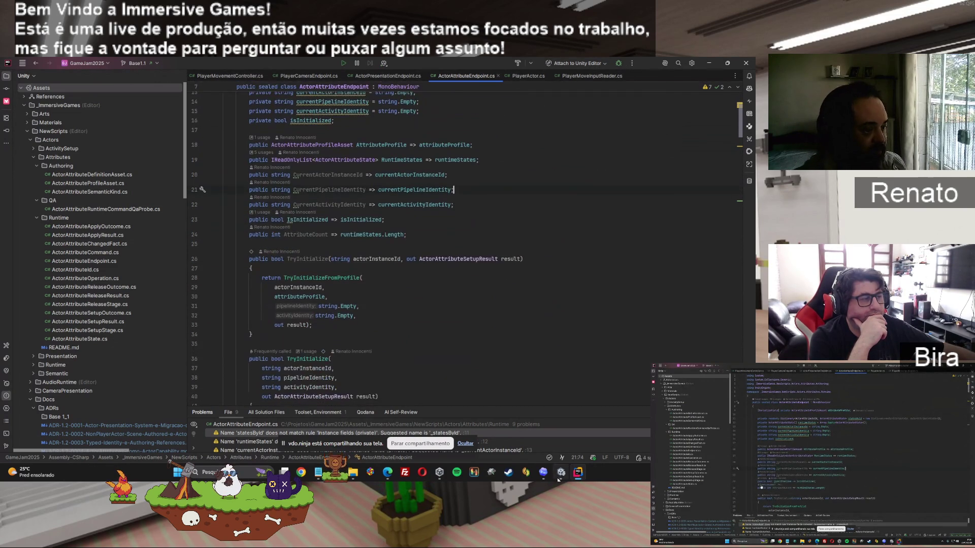
# Scroll through ActorAttributeEndpoint.cs's initialization code, then return to the Unity editor
pyautogui.click(559, 473)
pyautogui.click(560, 474)
pyautogui.scroll(-10, 486, 378)
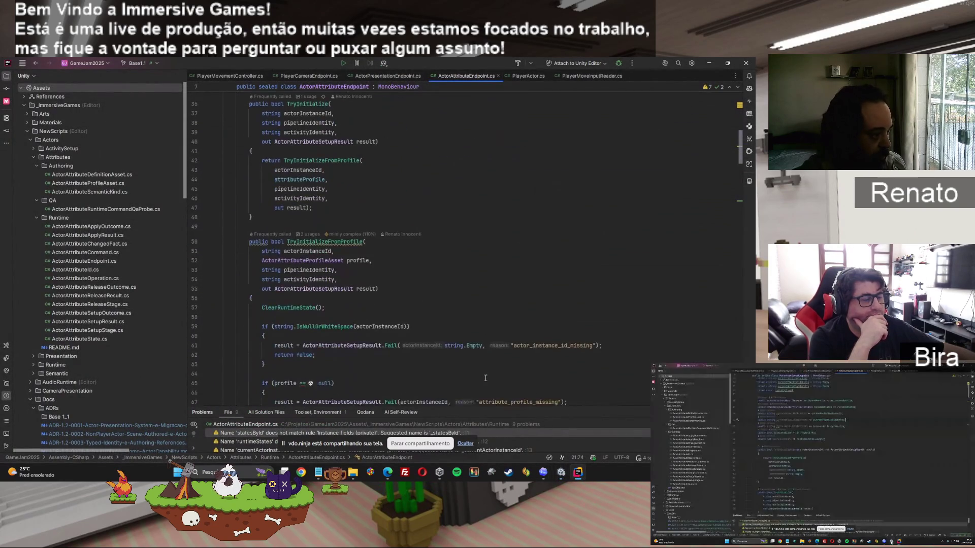
pyautogui.scroll(-10, 485, 378)
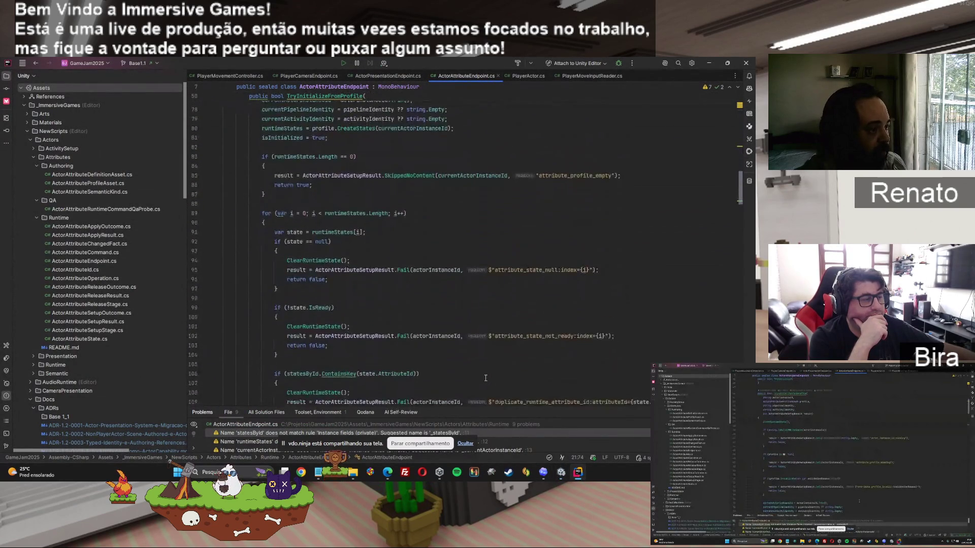
pyautogui.scroll(-13, 486, 378)
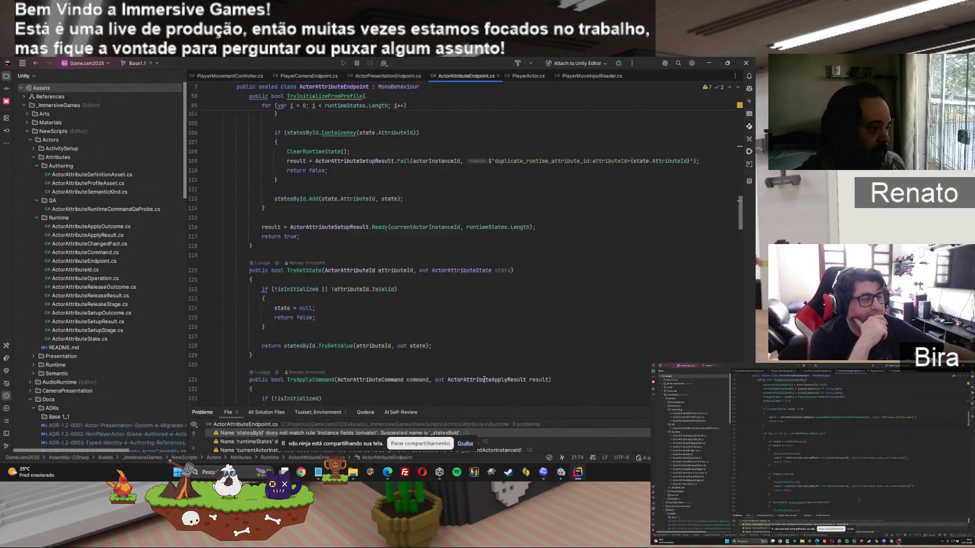
pyautogui.scroll(-1, 482, 380)
pyautogui.click(560, 474)
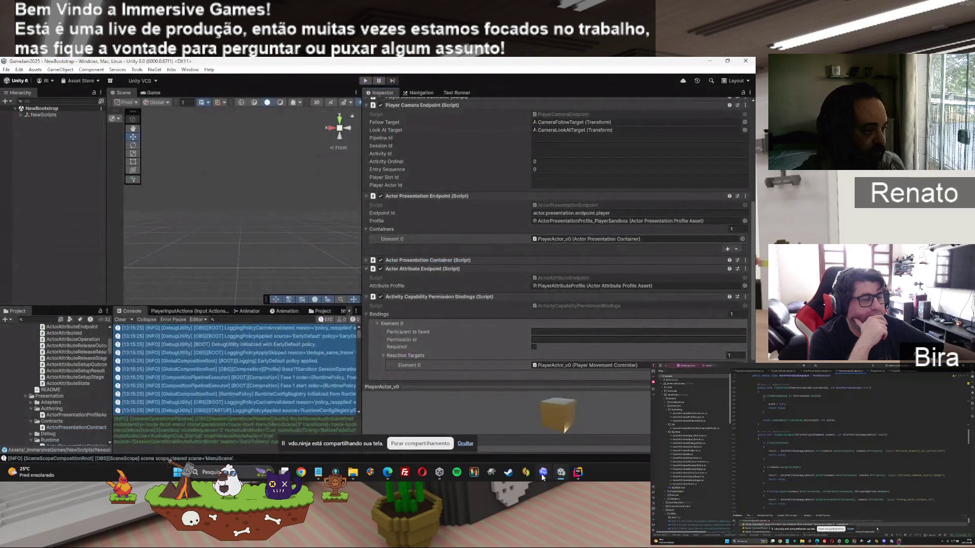
# Read Codex's two-file edit summary, then collapse Rider's Attributes and Actors folders to expose Docs/ADRs
pyautogui.click(543, 476)
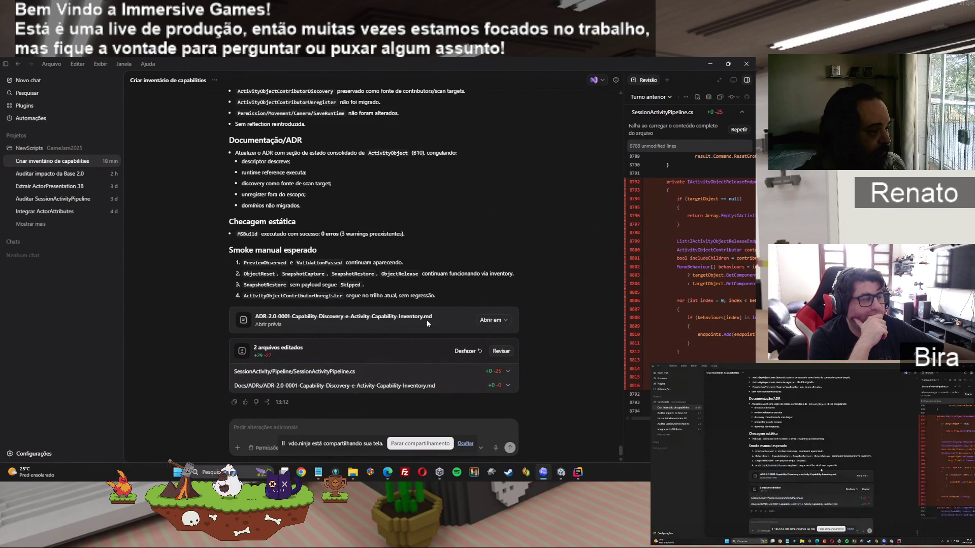
pyautogui.click(578, 473)
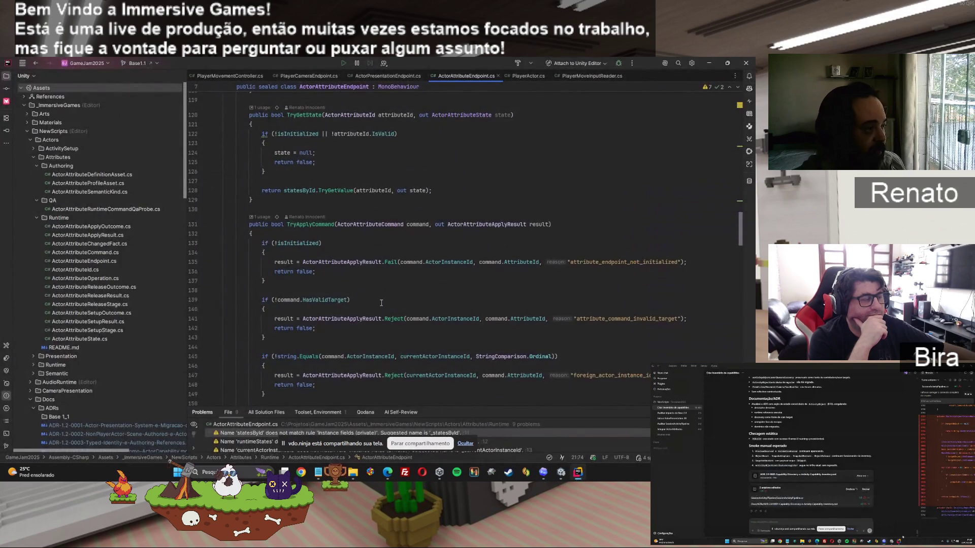
pyautogui.click(31, 155)
pyautogui.click(29, 139)
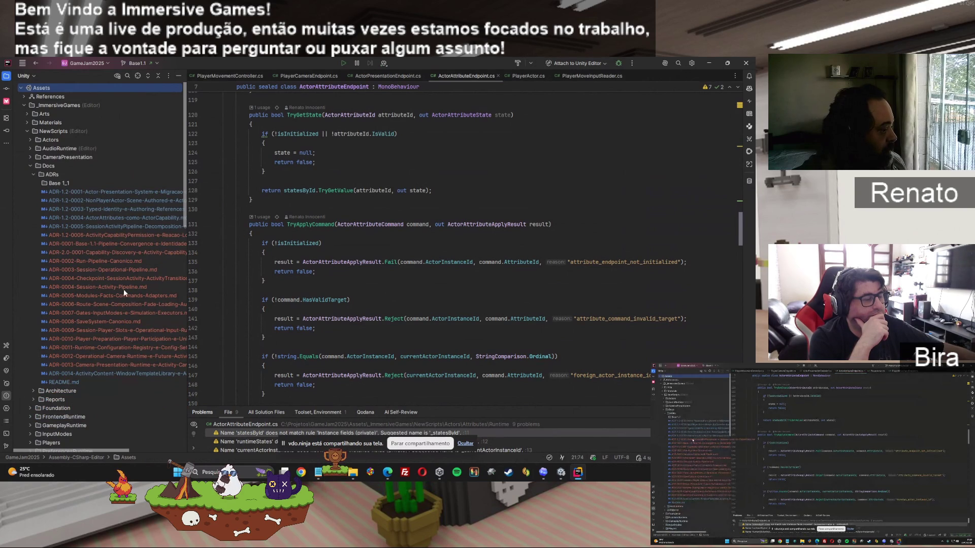
# Open ADR-2.0-0001-Capability-Discovery-e-Activity-Capability-Inventory.md from Docs/ADRs in Rider's preview
pyautogui.click(546, 474)
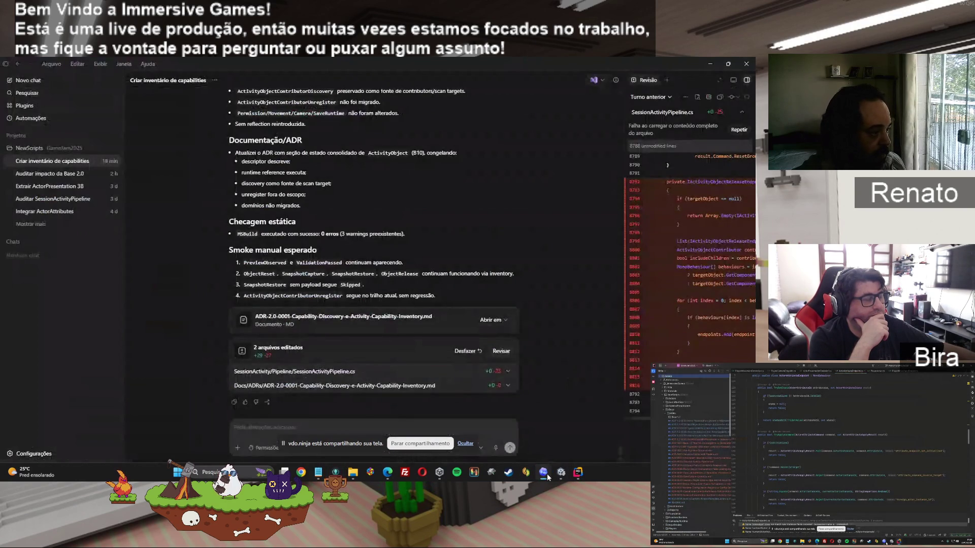
pyautogui.click(546, 475)
pyautogui.click(80, 253)
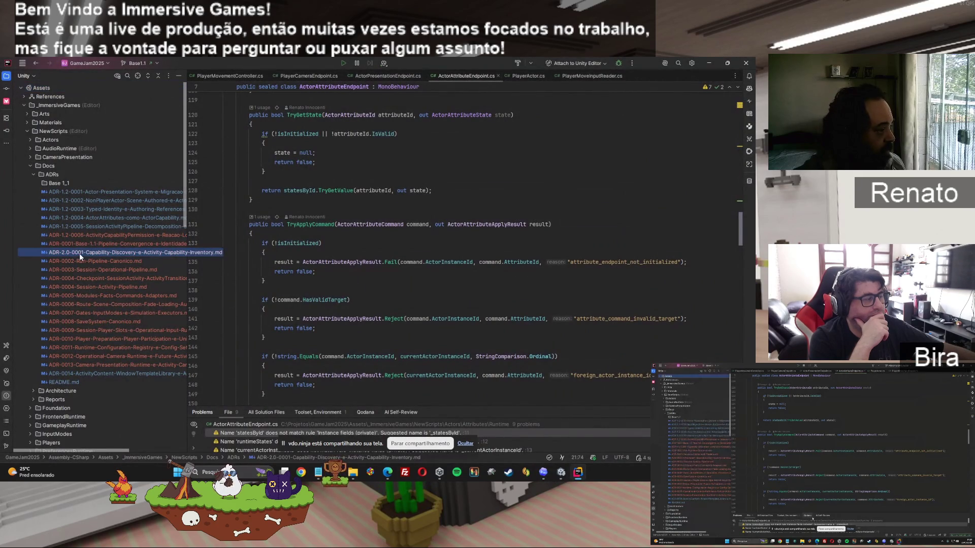
pyautogui.doubleClick(79, 254)
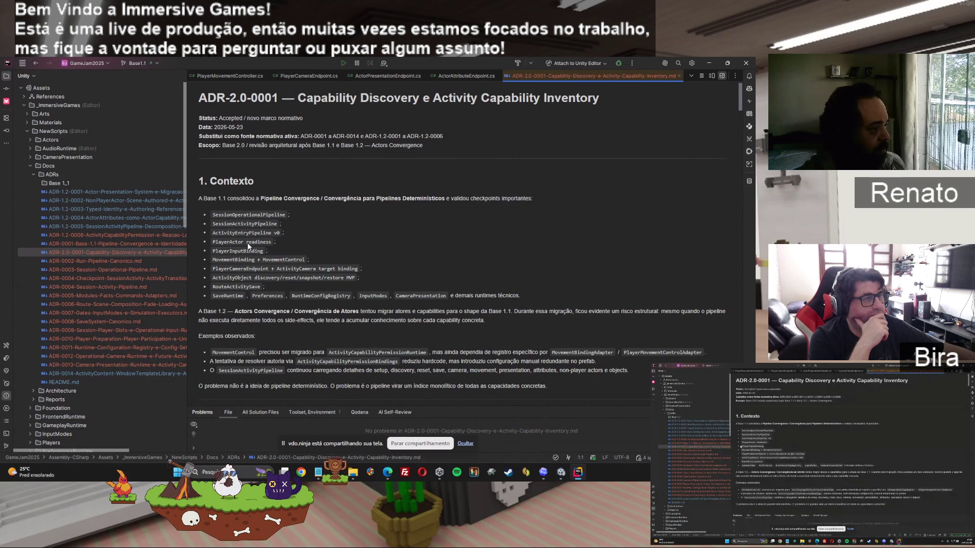
pyautogui.scroll(-4, 238, 245)
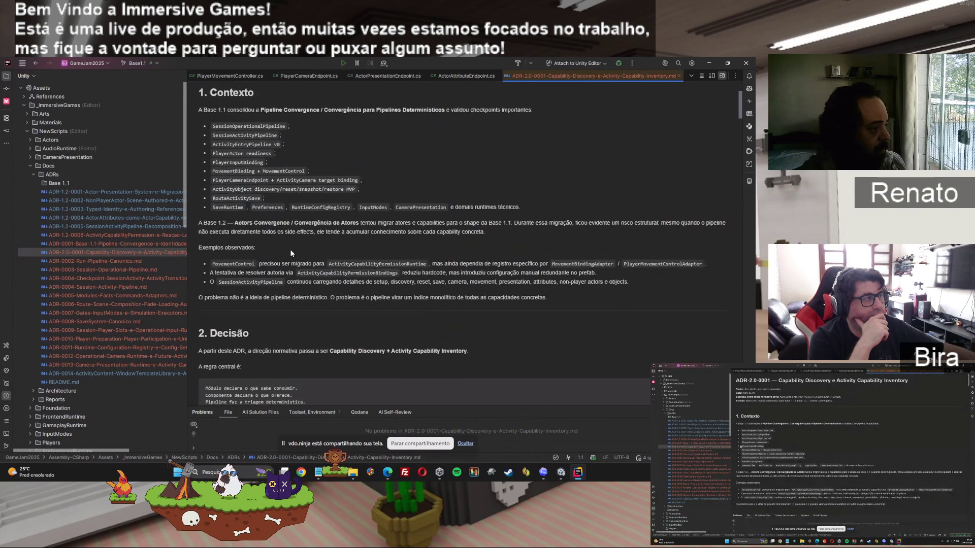
pyautogui.scroll(-6, 290, 253)
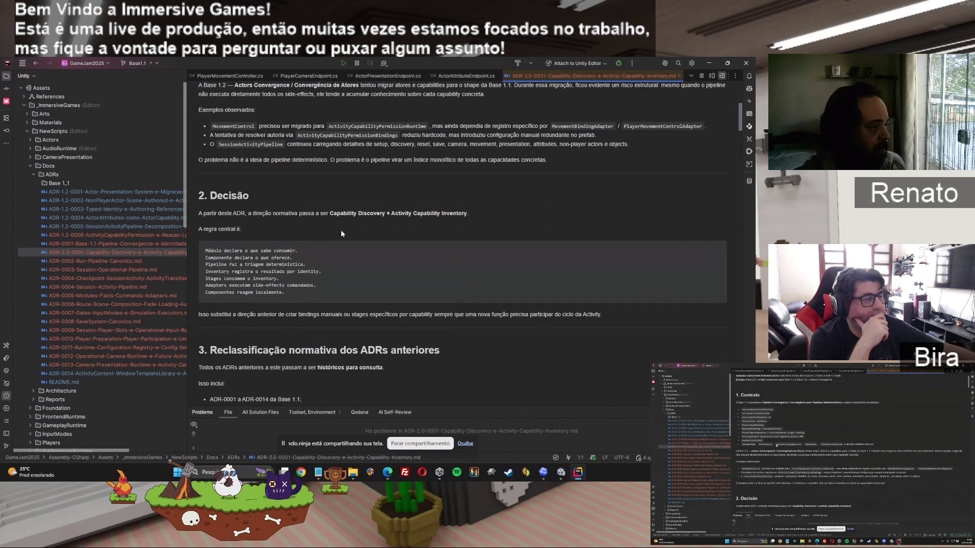
pyautogui.scroll(-6, 362, 239)
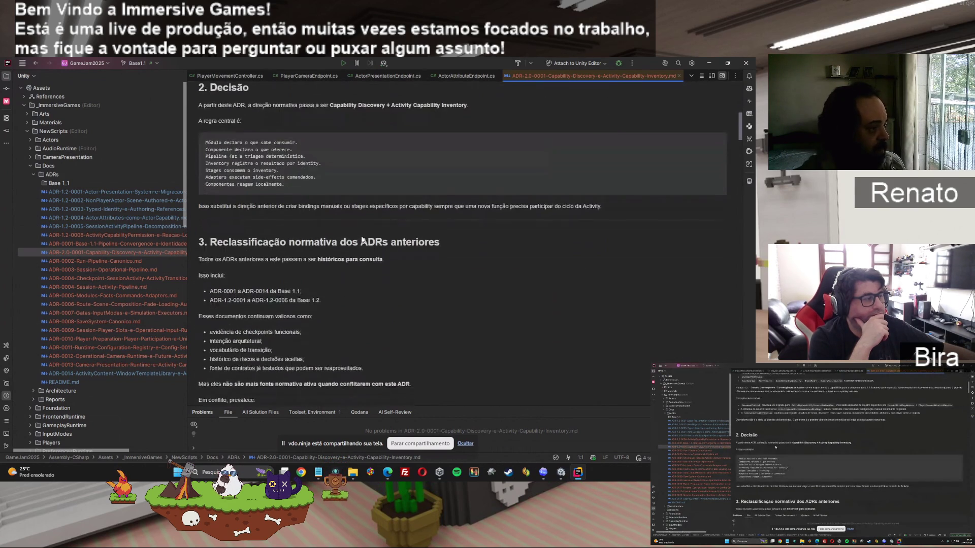
pyautogui.scroll(-2, 362, 240)
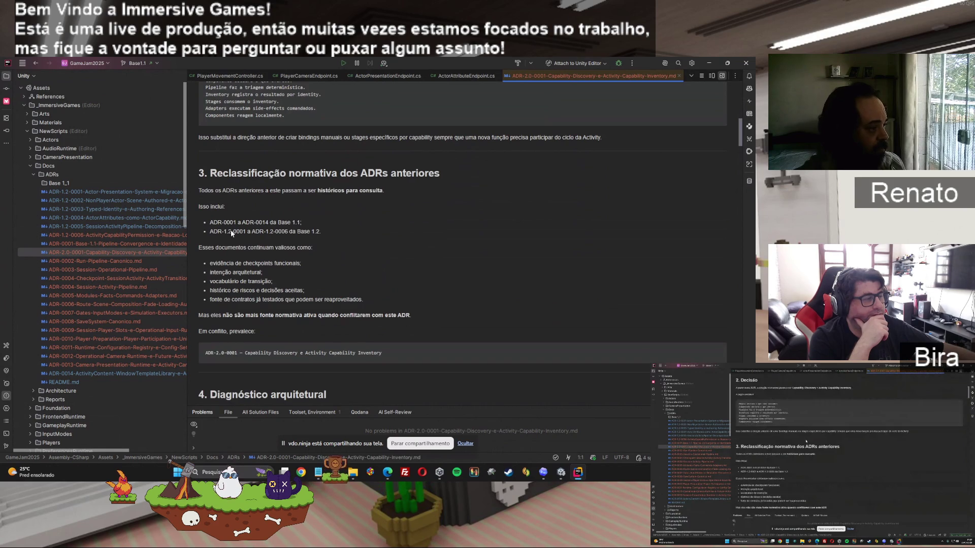
pyautogui.scroll(-7, 376, 270)
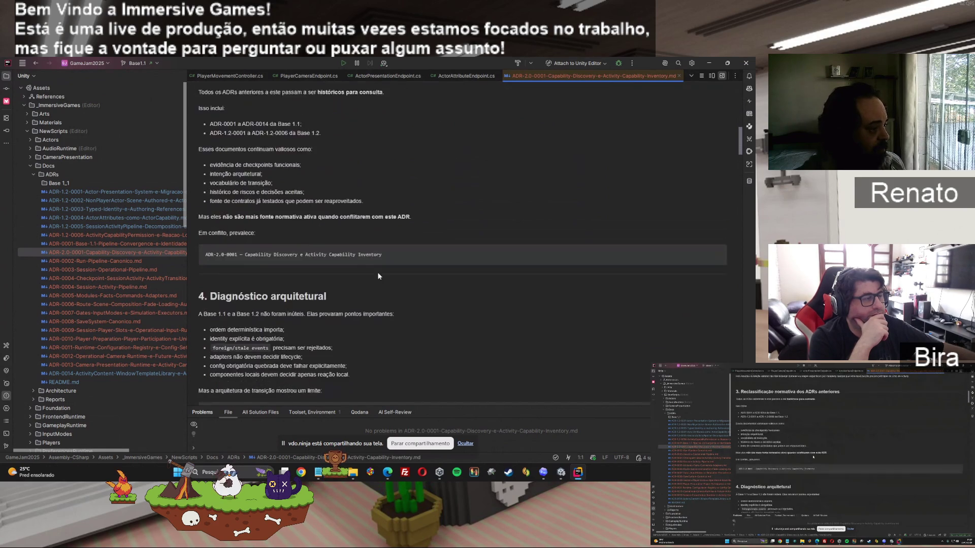
pyautogui.scroll(-3, 739, 151)
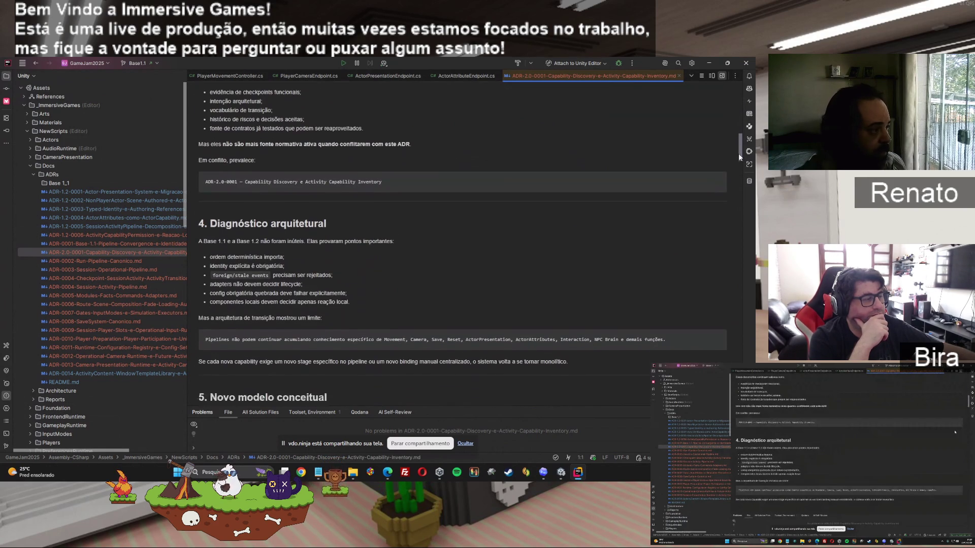
pyautogui.moveTo(738, 159); pyautogui.dragTo(740, 182)
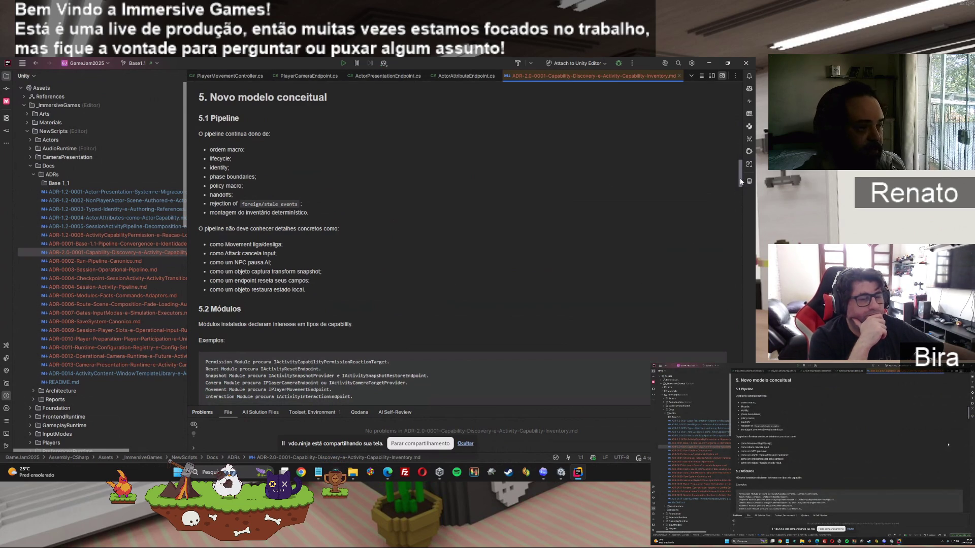
pyautogui.moveTo(739, 181); pyautogui.dragTo(738, 190)
pyautogui.moveTo(205, 219); pyautogui.dragTo(387, 220)
pyautogui.click(275, 221)
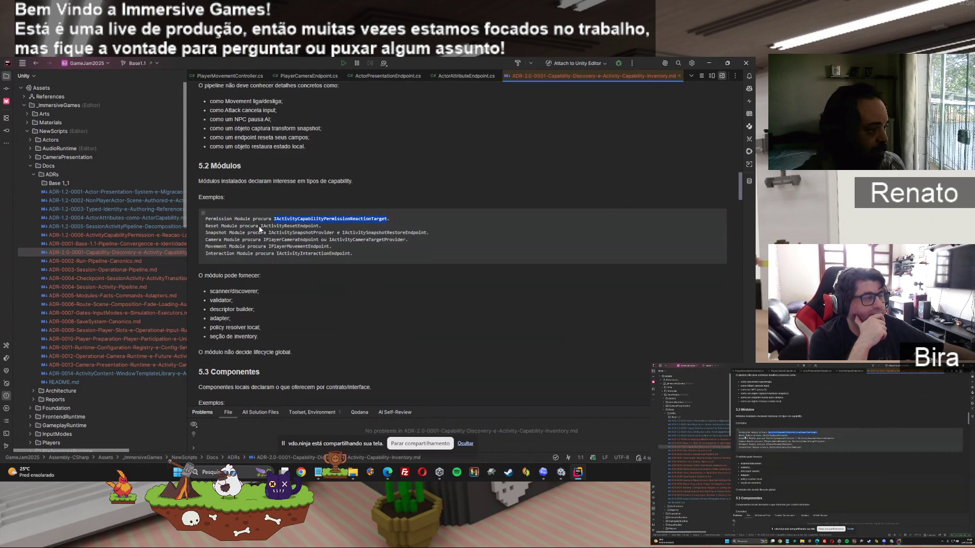
# Highlight the 5.2 module interfaces, including IActivityResetEndpoint, IPlayerMovementEndpoint and IActivityInteractionEndpoint
pyautogui.moveTo(261, 226); pyautogui.dragTo(320, 227)
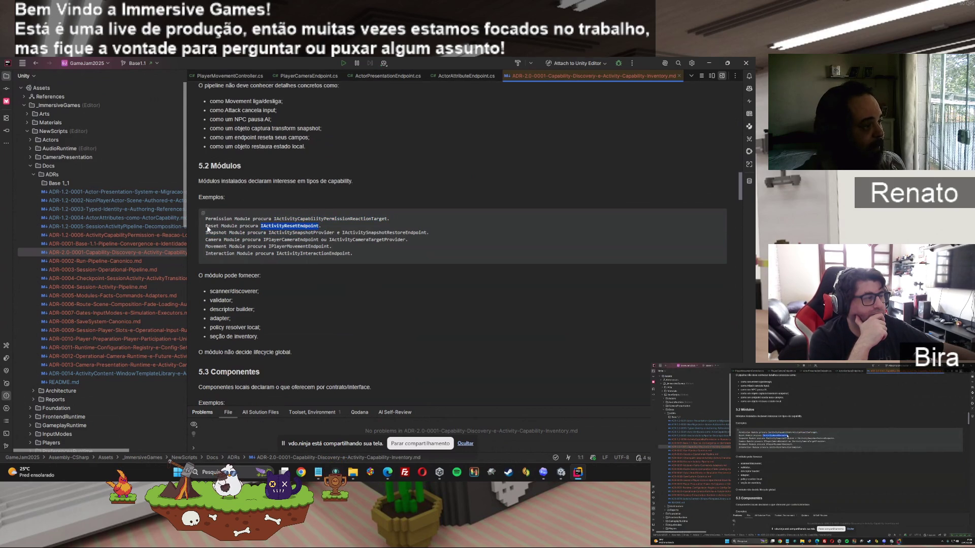
pyautogui.moveTo(261, 227); pyautogui.dragTo(319, 228)
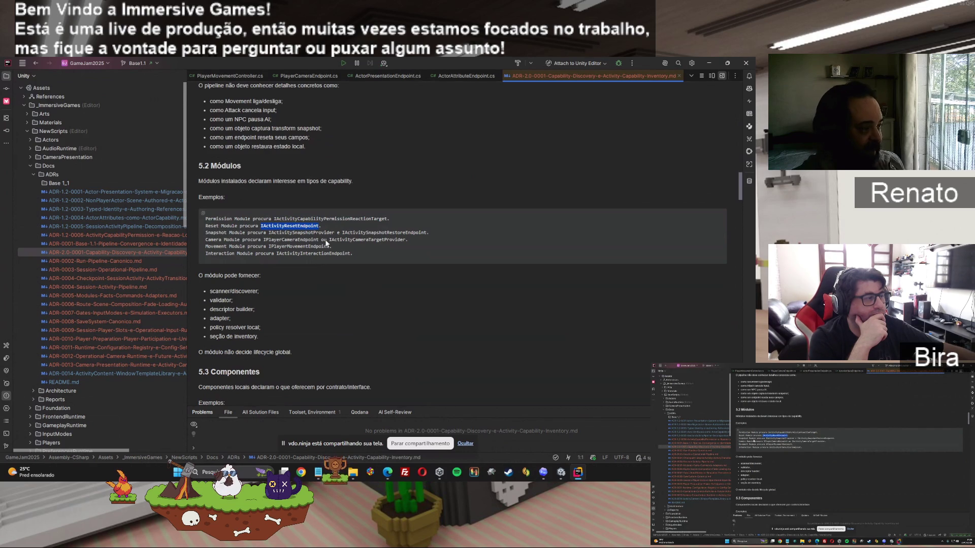
pyautogui.moveTo(300, 232); pyautogui.dragTo(427, 235)
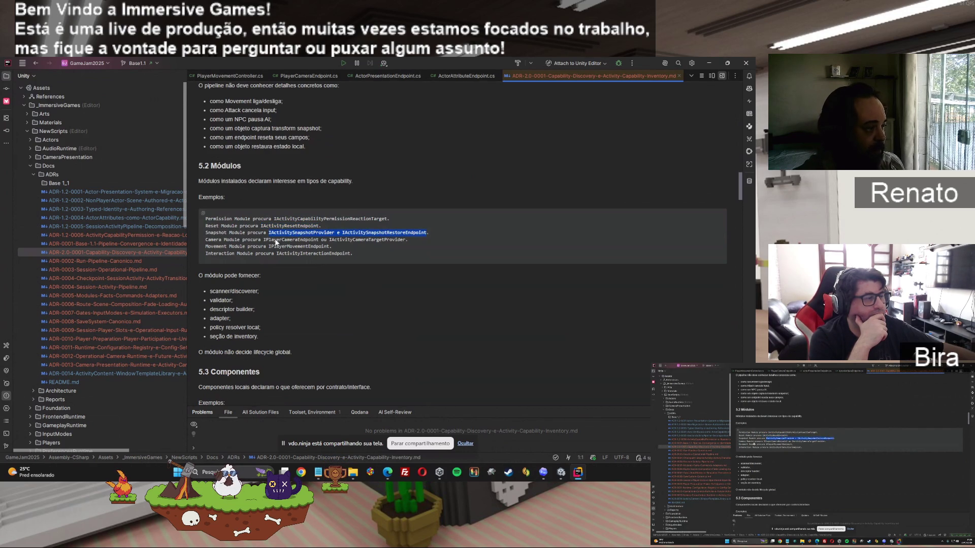
pyautogui.moveTo(264, 239); pyautogui.dragTo(405, 240)
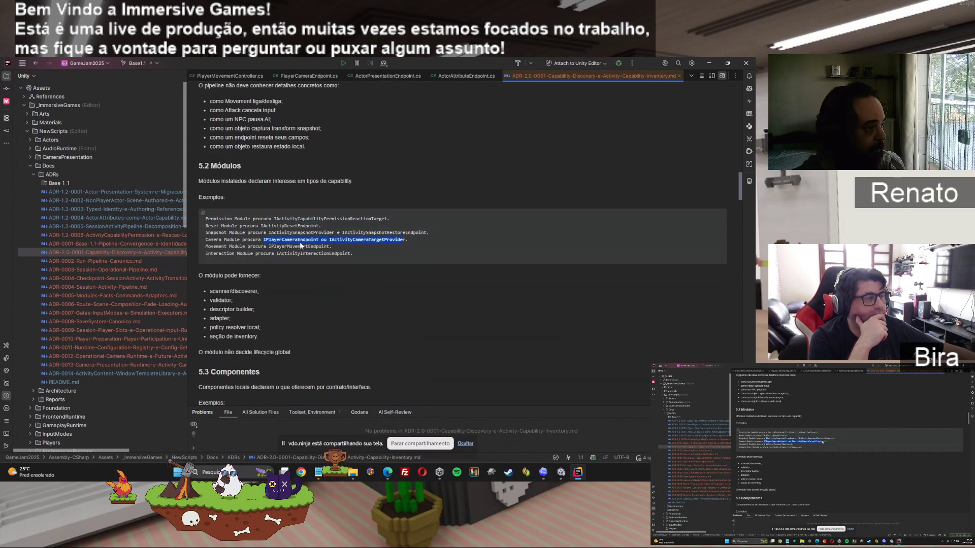
pyautogui.moveTo(269, 247); pyautogui.dragTo(327, 249)
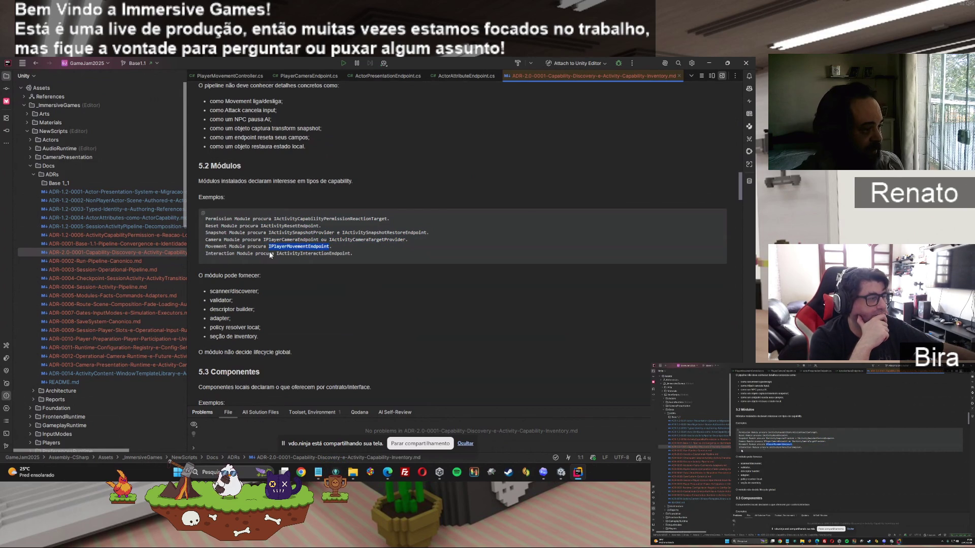
pyautogui.moveTo(276, 253); pyautogui.dragTo(367, 258)
# Scroll through ADR sections 5.3 to 8, then minimize Rider to reveal Unity
pyautogui.scroll(-3, 377, 324)
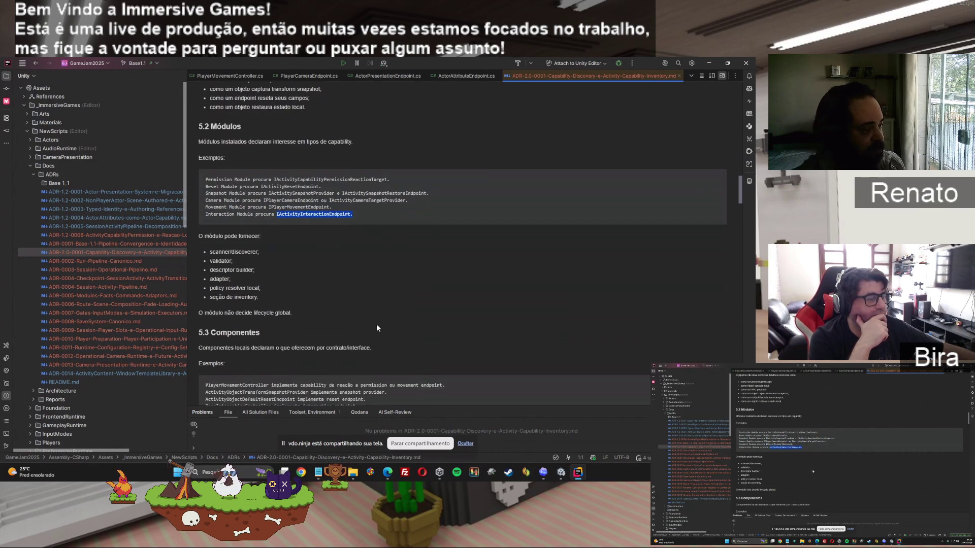
pyautogui.scroll(-4, 377, 326)
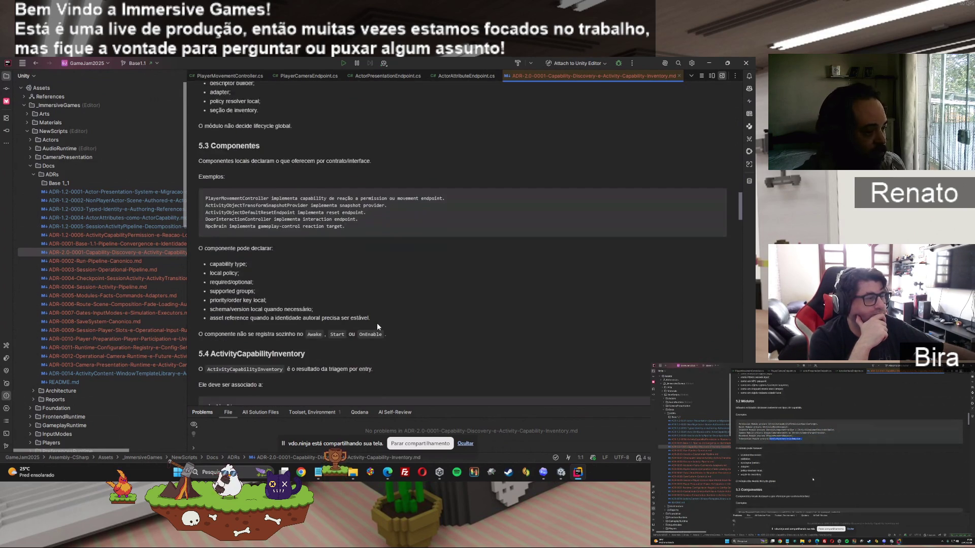
pyautogui.scroll(-1, 377, 327)
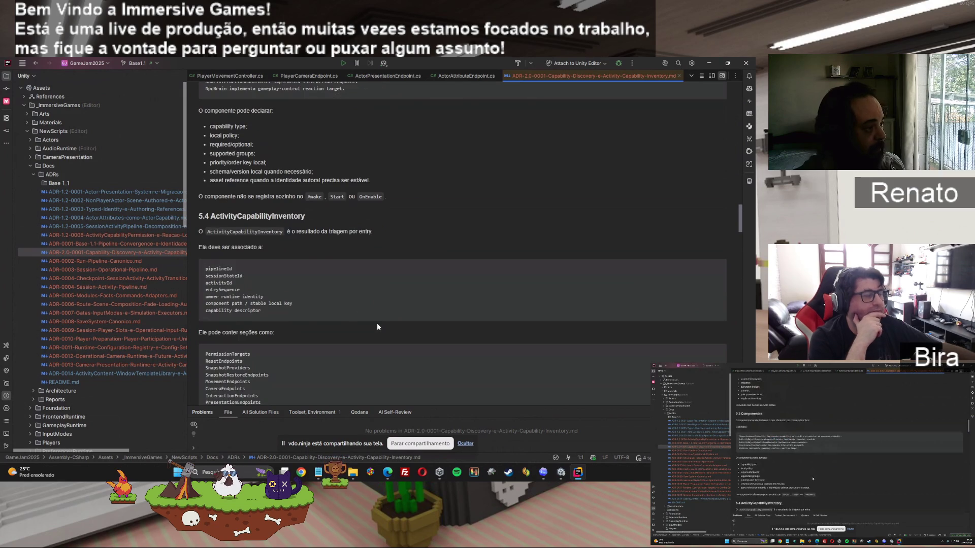
pyautogui.moveTo(740, 225)
pyautogui.mouseDown()
pyautogui.moveTo(739, 370)
pyautogui.moveTo(739, 361)
pyautogui.mouseUp()
pyautogui.click(707, 61)
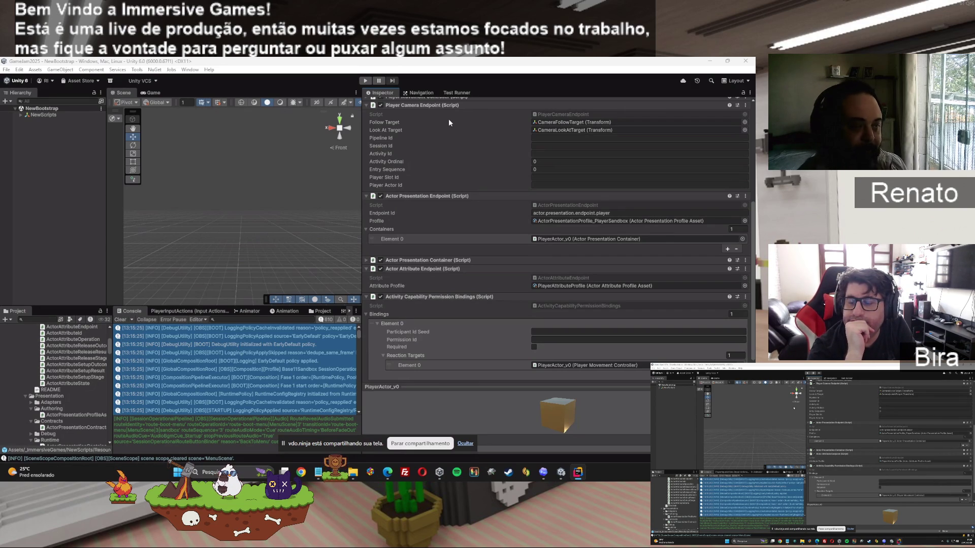
# In ChatGPT, find the B11 prompt headed 'Permission + Movement via Inventory'
pyautogui.click(708, 62)
pyautogui.scroll(-15, 517, 296)
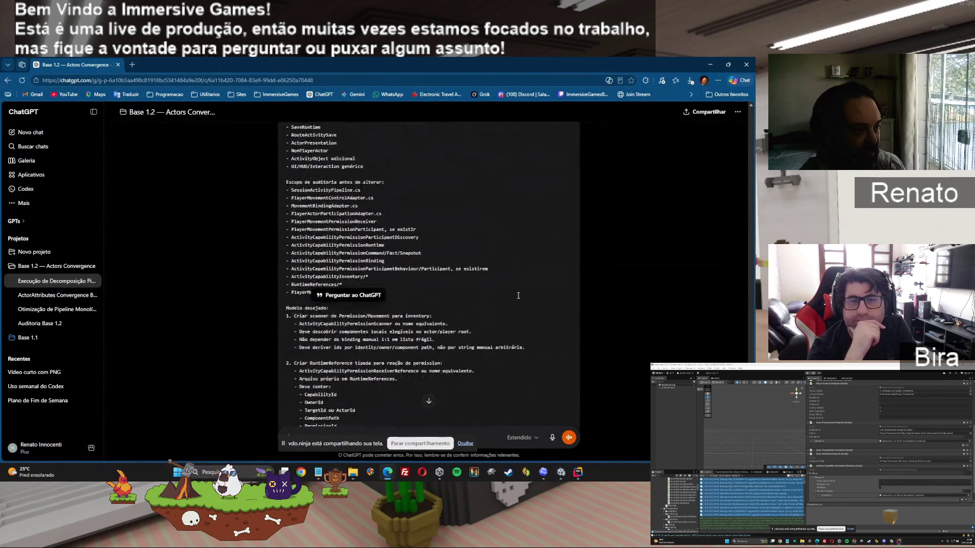
pyautogui.scroll(10, 518, 295)
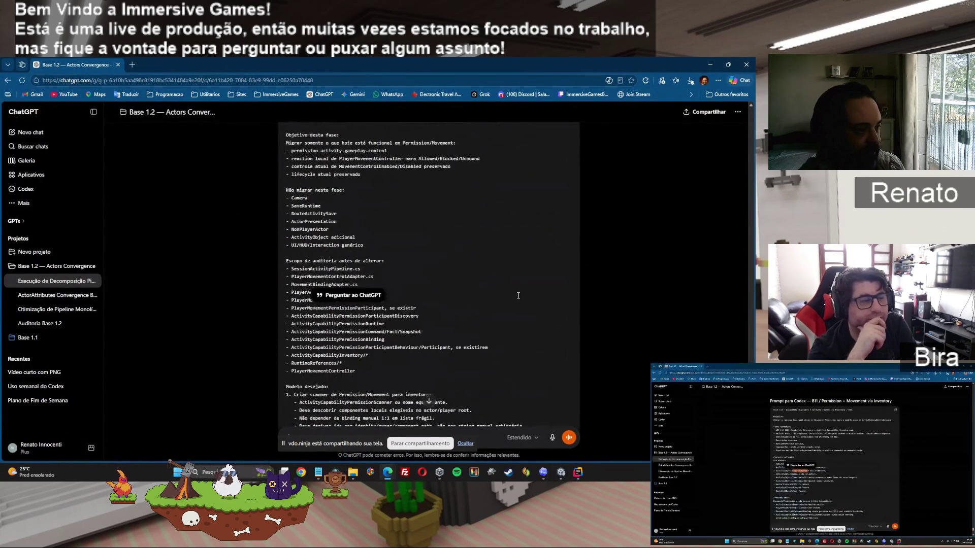
pyautogui.scroll(2, 445, 279)
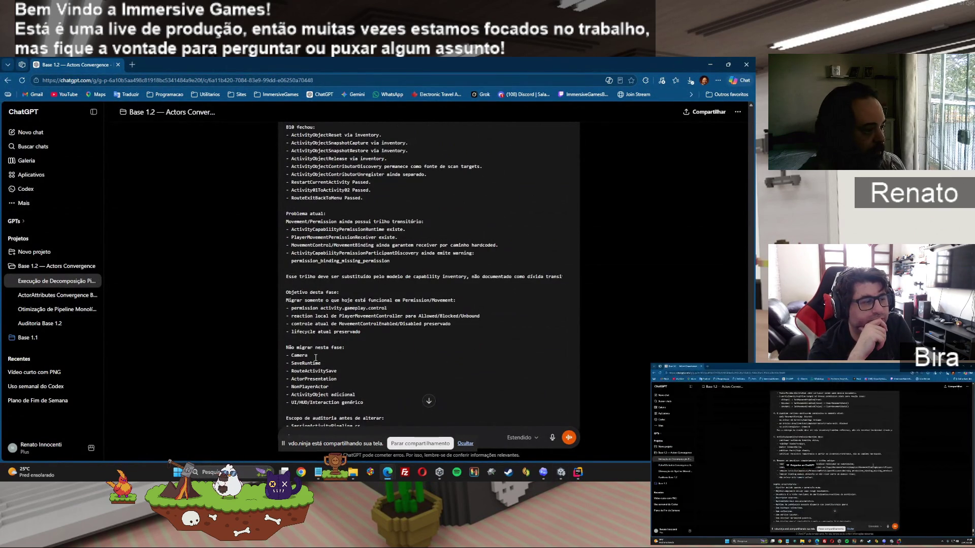
pyautogui.scroll(7, 315, 358)
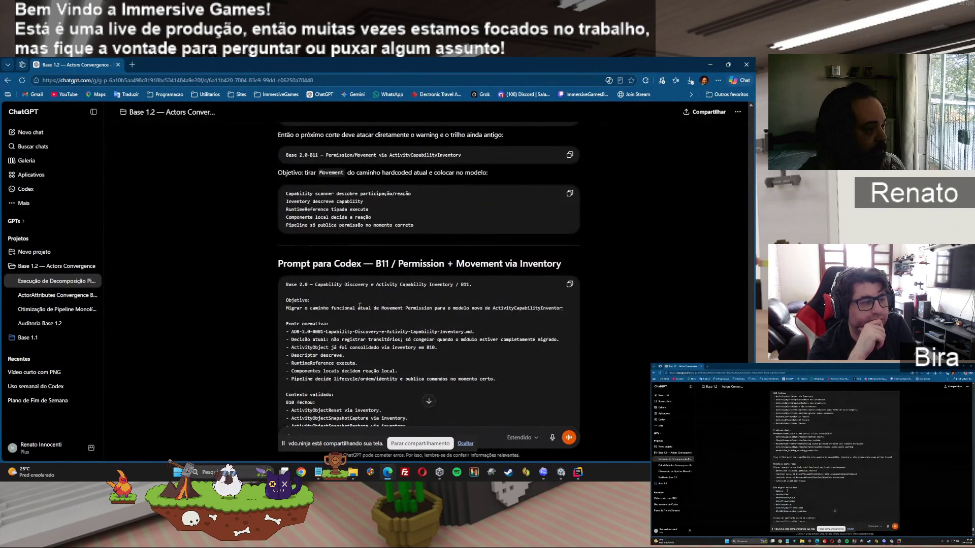
pyautogui.moveTo(508, 267); pyautogui.dragTo(561, 264)
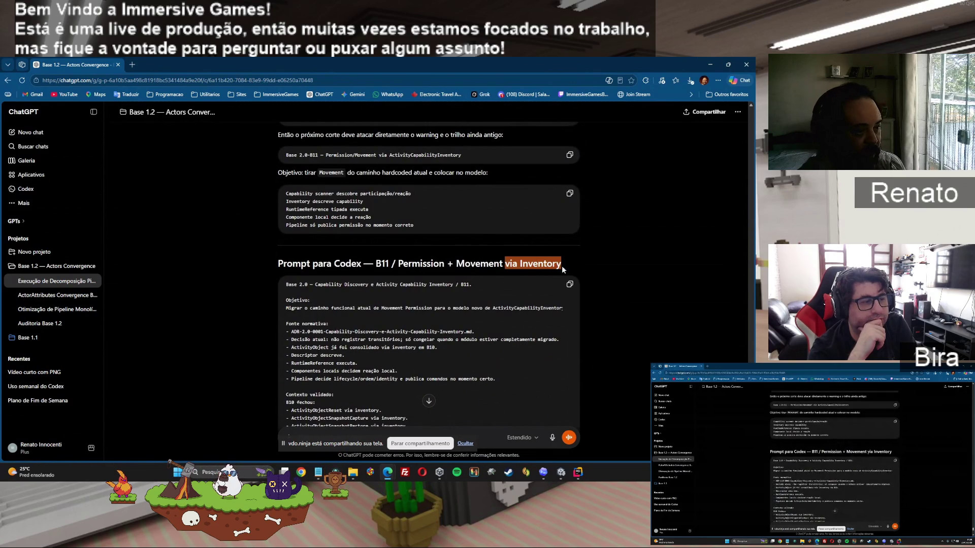
pyautogui.click(401, 263)
pyautogui.moveTo(401, 263); pyautogui.dragTo(578, 267)
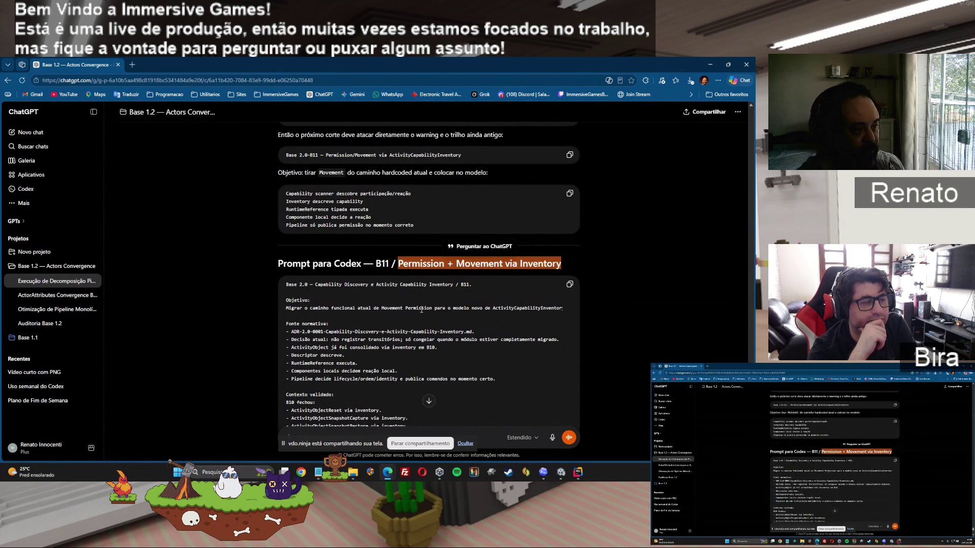
# Highlight ActivityCapabilityInventory in the objective and copy the B11 Codex prompt
pyautogui.moveTo(564, 308)
pyautogui.mouseDown()
pyautogui.moveTo(466, 309)
pyautogui.moveTo(504, 308)
pyautogui.moveTo(491, 308)
pyautogui.mouseUp()
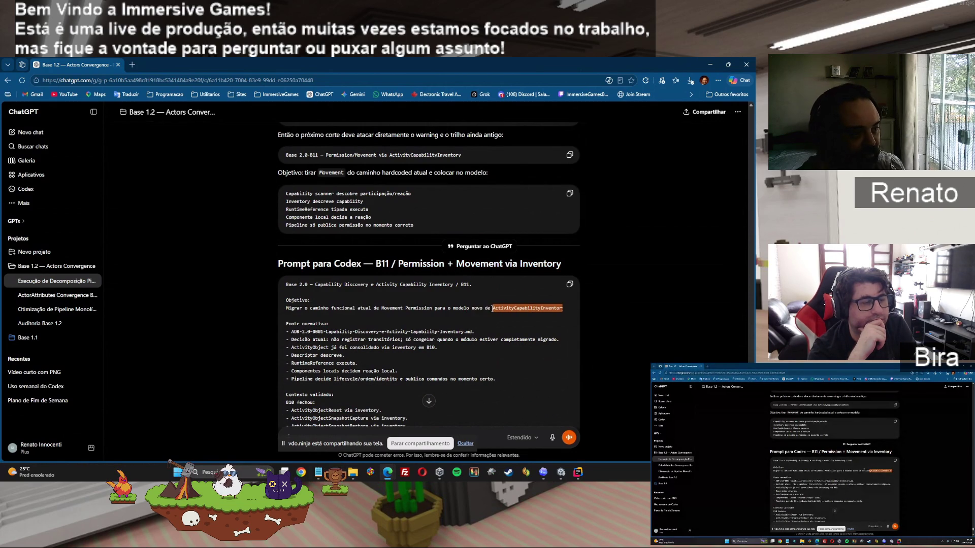
pyautogui.click(570, 284)
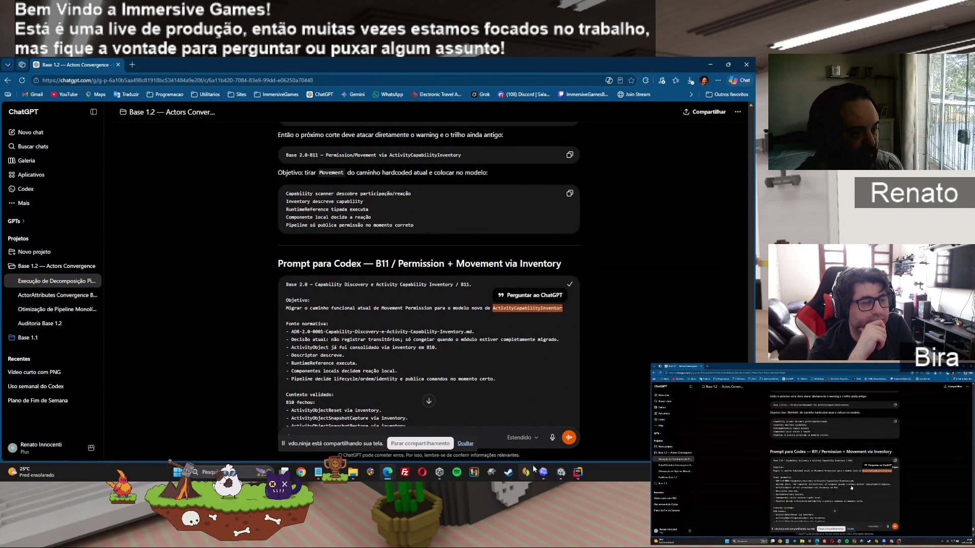
pyautogui.click(543, 472)
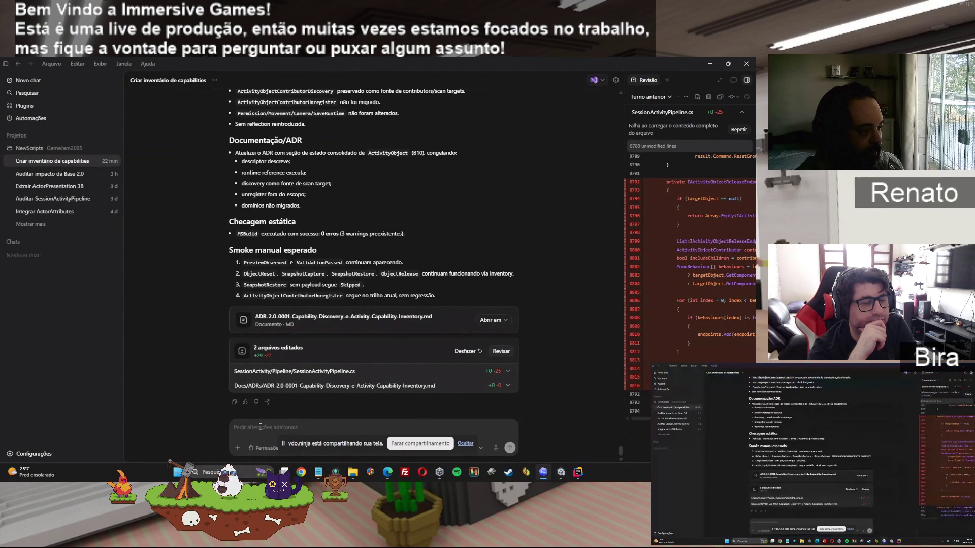
# Paste the copied B11 prompt into Codex's message box and send it
pyautogui.scroll(15, 432, 331)
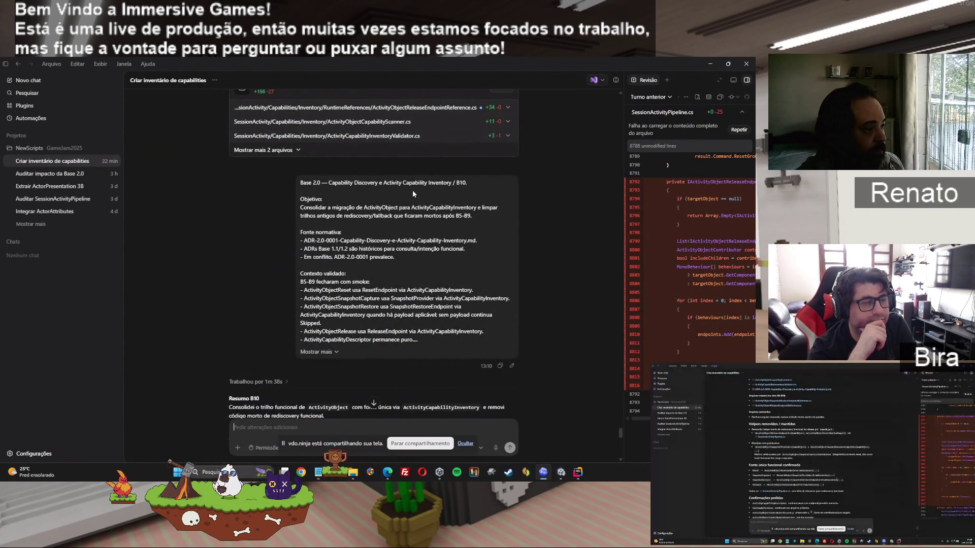
pyautogui.rightClick(262, 428)
pyautogui.click(271, 410)
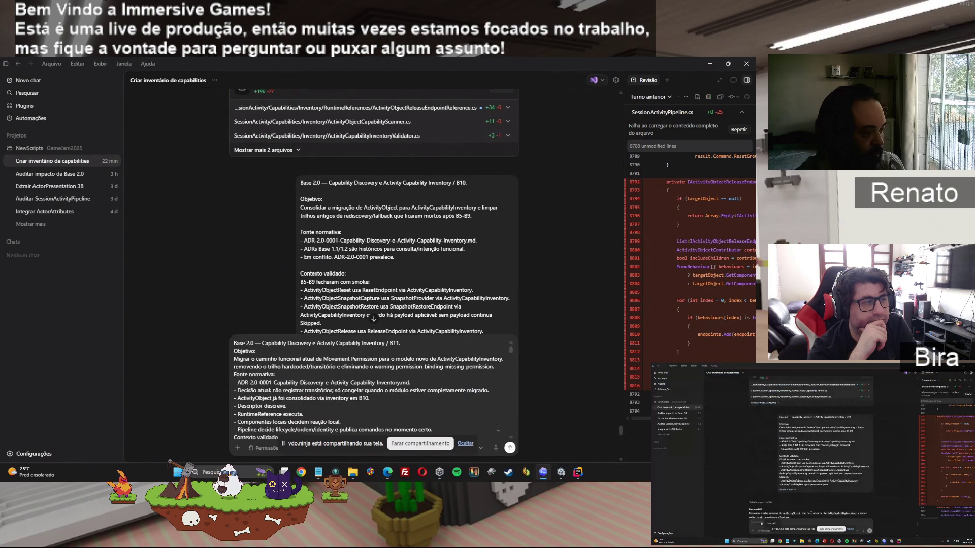
pyautogui.click(510, 448)
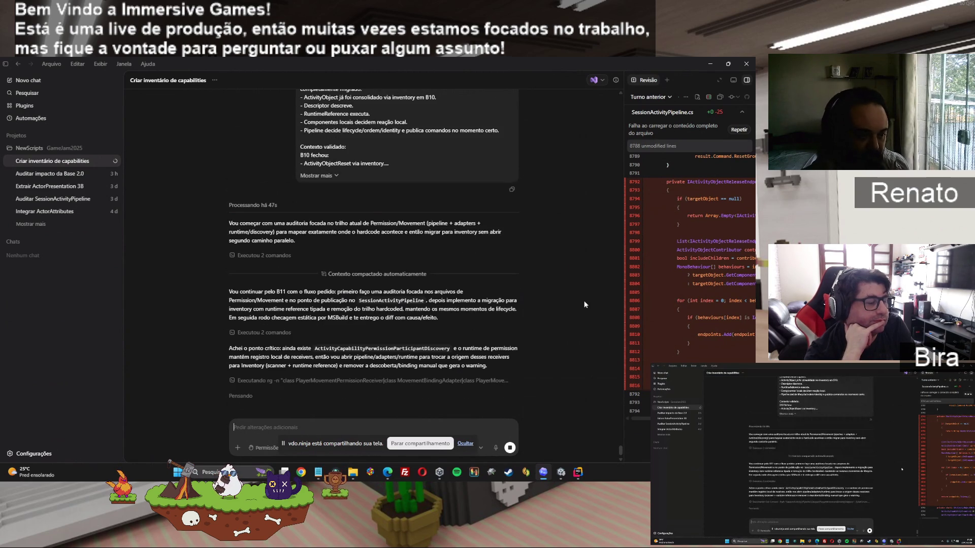
pyautogui.click(577, 471)
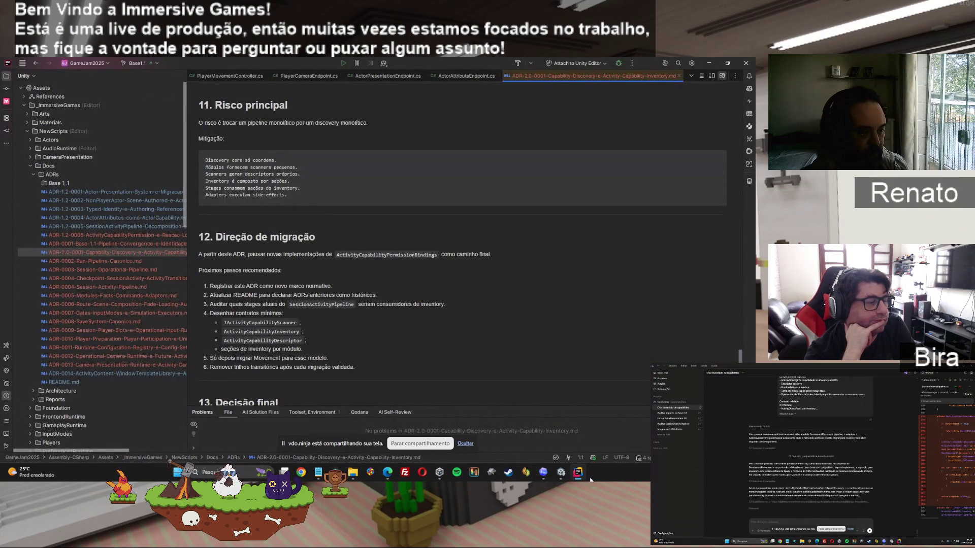
# Select Bindings Element 0 on PlayerActor_v0 and open its PlayerAttributeProfile asset (Health 100, min 0, max 100)
pyautogui.click(561, 473)
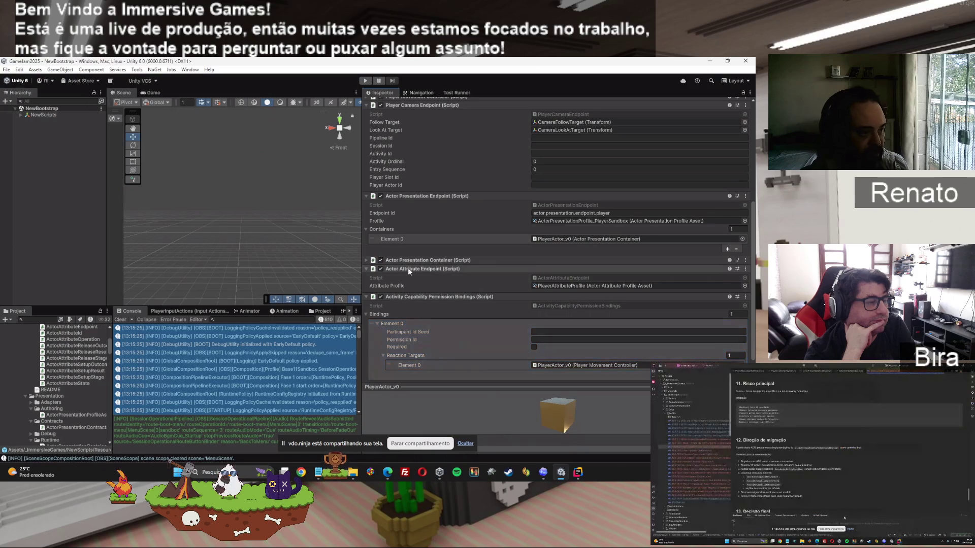
pyautogui.scroll(-1, 480, 310)
pyautogui.click(480, 309)
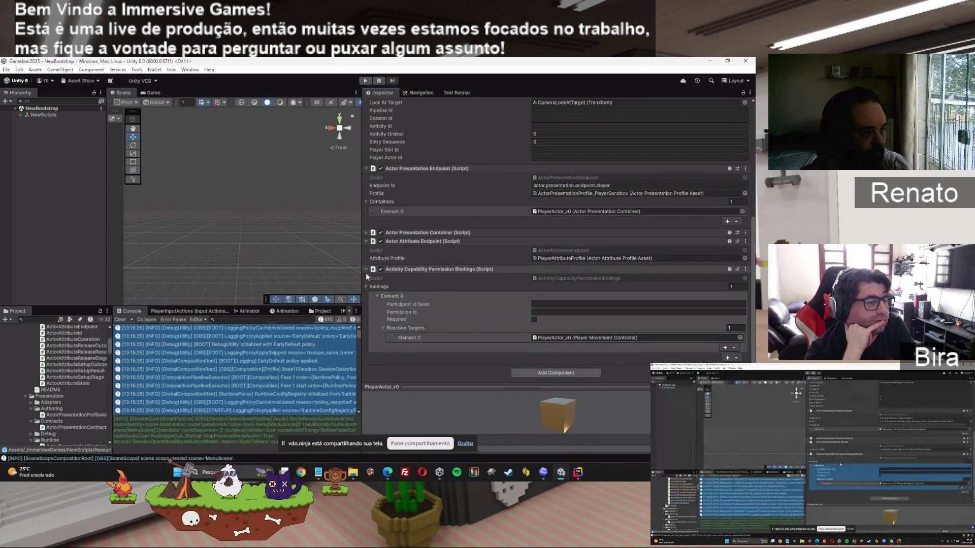
pyautogui.click(555, 344)
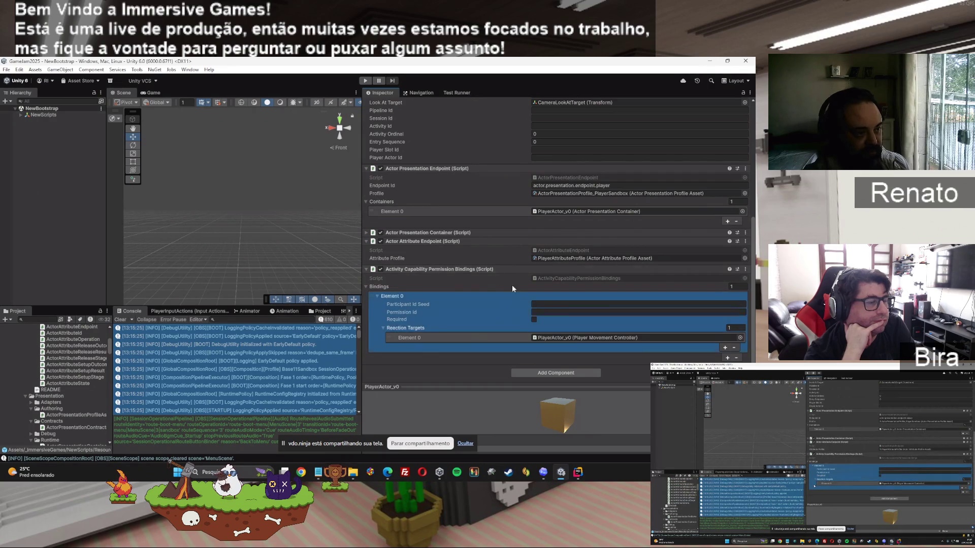
pyautogui.scroll(1, 494, 315)
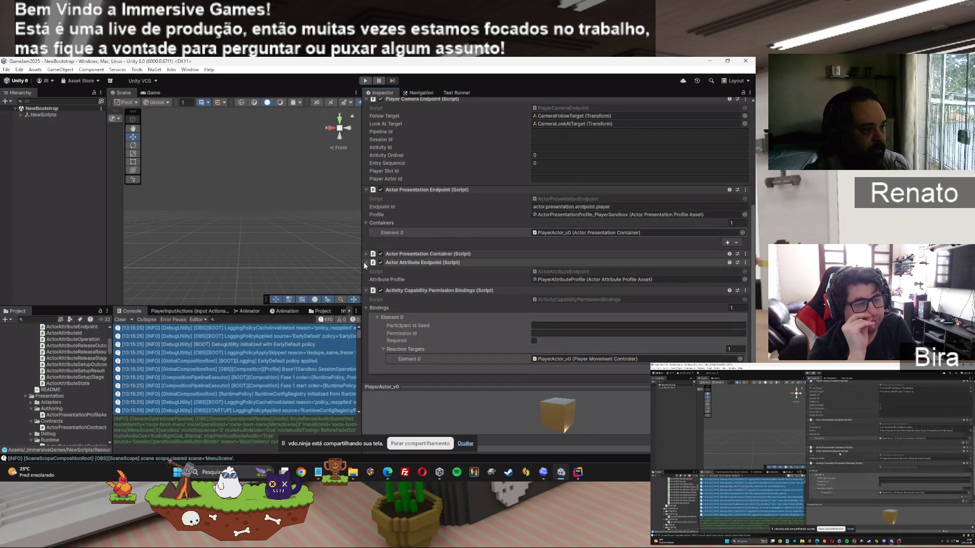
pyautogui.click(561, 278)
pyautogui.click(75, 443)
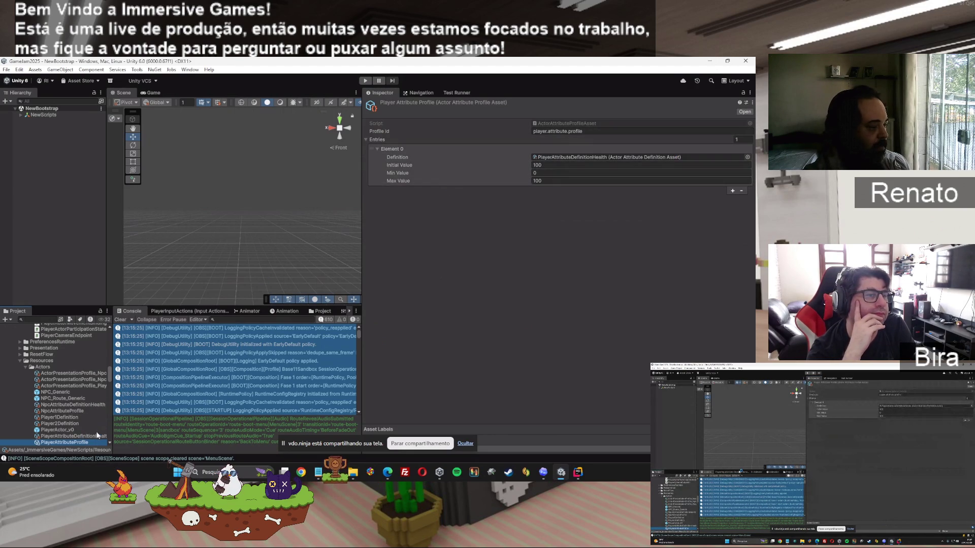
# Review the PlayerAttributeDefinitionHealth asset's id, display name and semantic kind, leaving Health selected
pyautogui.click(573, 155)
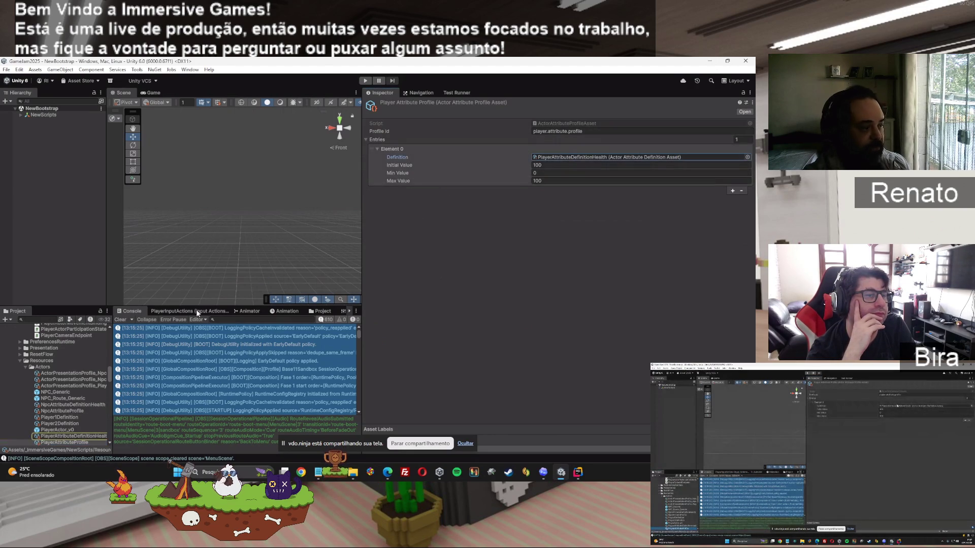
pyautogui.click(71, 436)
pyautogui.click(473, 131)
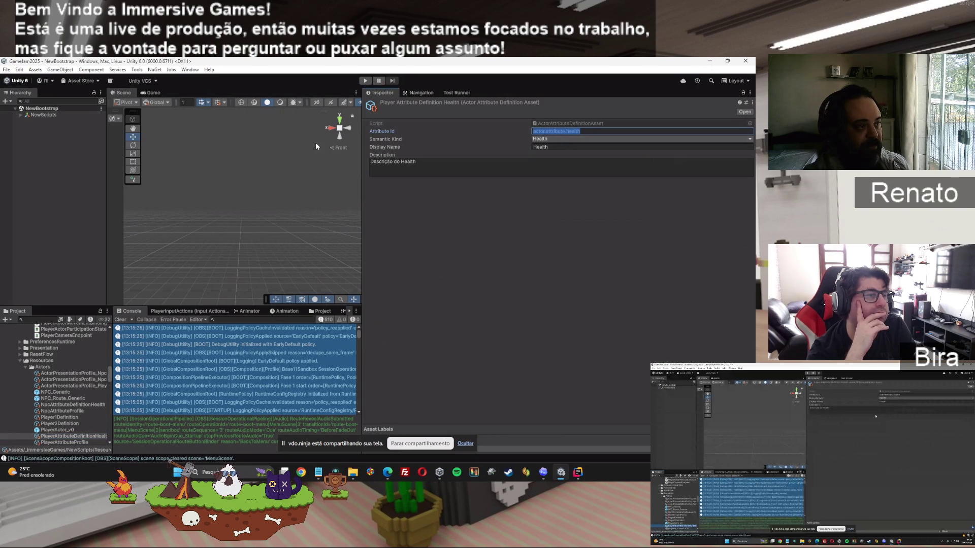
pyautogui.click(575, 139)
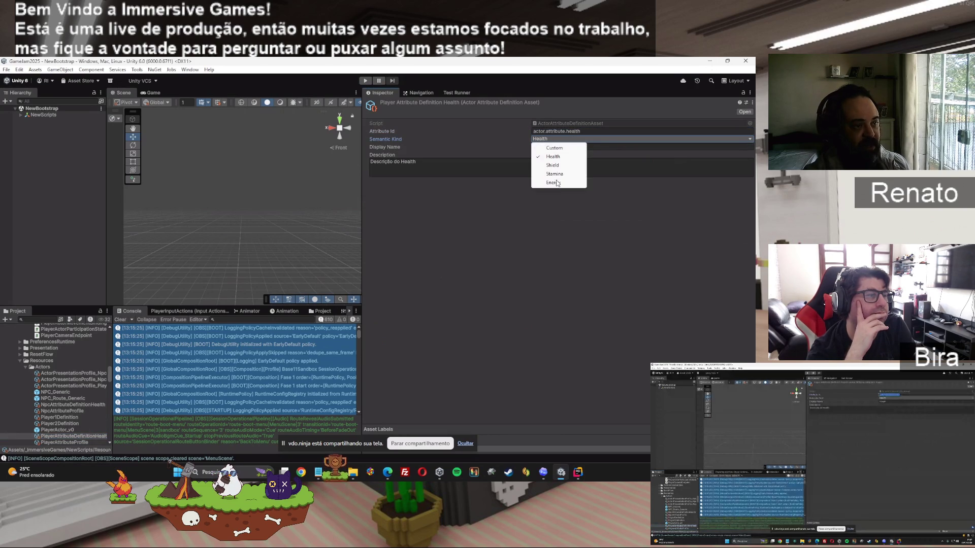
pyautogui.click(584, 223)
pyautogui.click(546, 146)
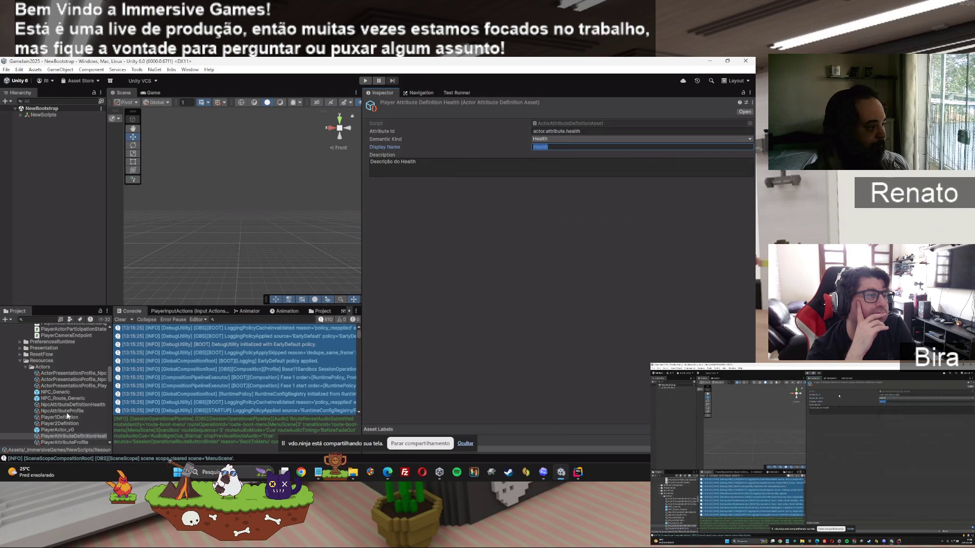
# Browse the NPC profile, Player1/Player2 definitions and attribute profile values, then reselect PlayerActor_v0
pyautogui.click(69, 374)
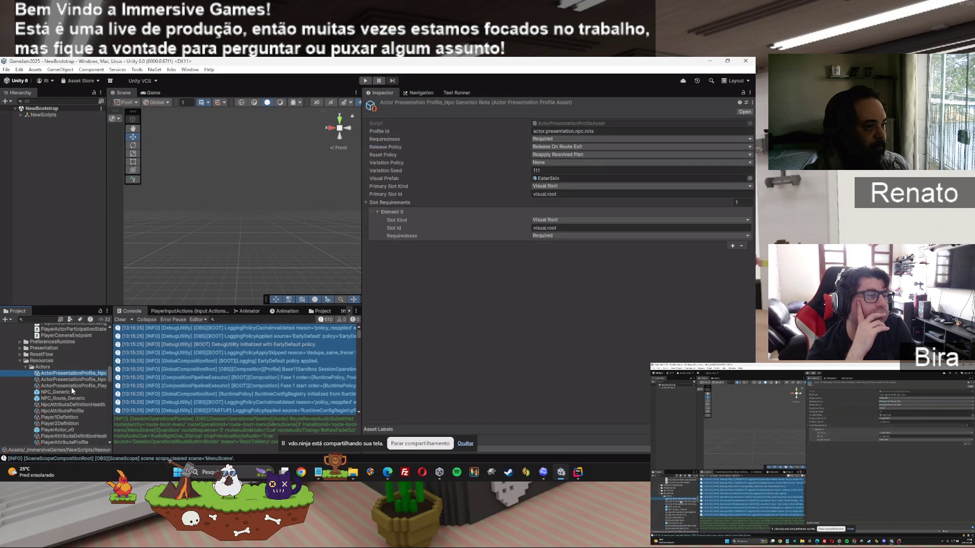
pyautogui.click(55, 417)
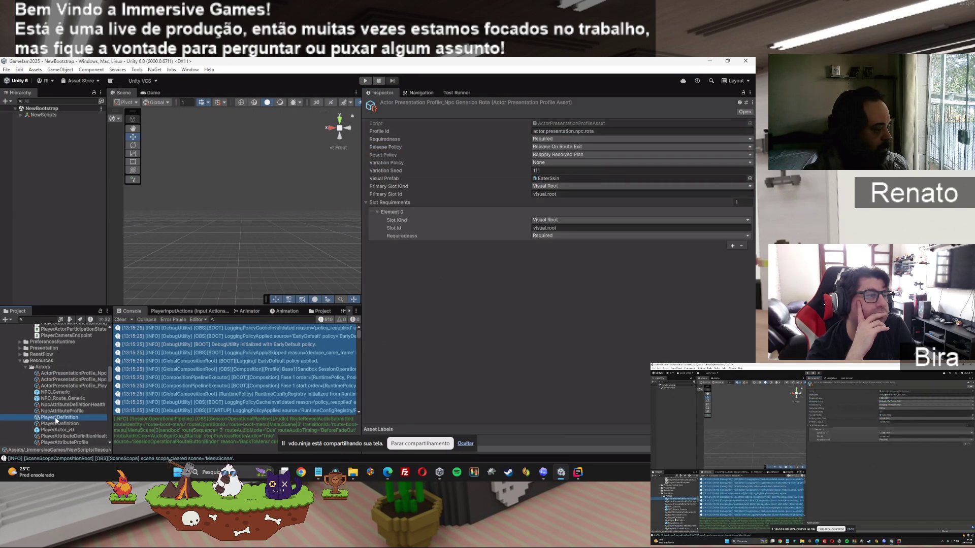
pyautogui.click(67, 424)
pyautogui.scroll(-3, 66, 428)
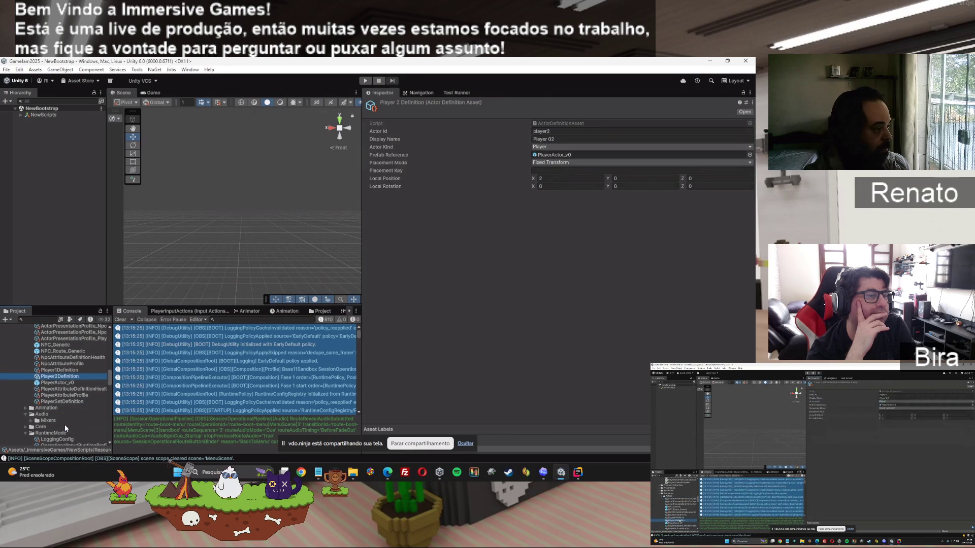
pyautogui.click(56, 396)
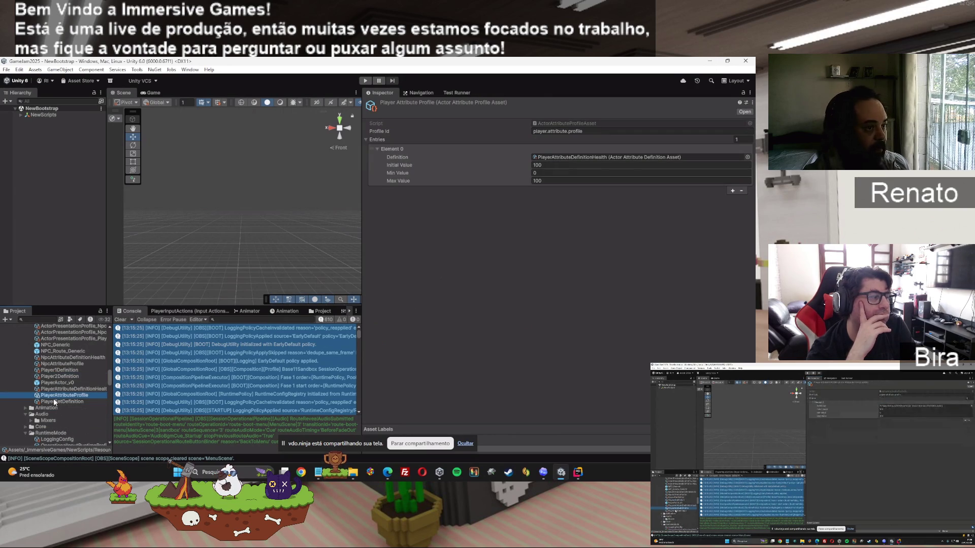
pyautogui.click(559, 165)
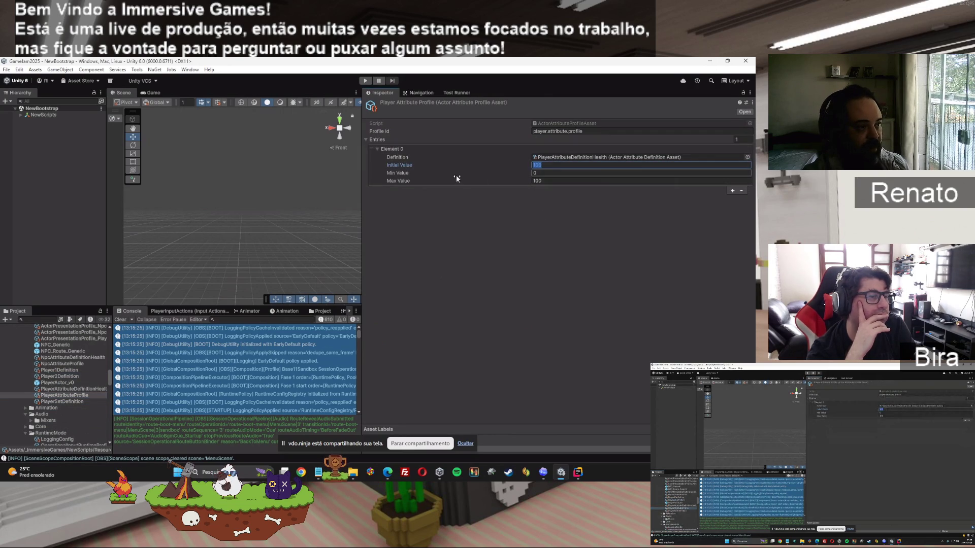
pyautogui.press('Tab')
pyautogui.press('Tab')
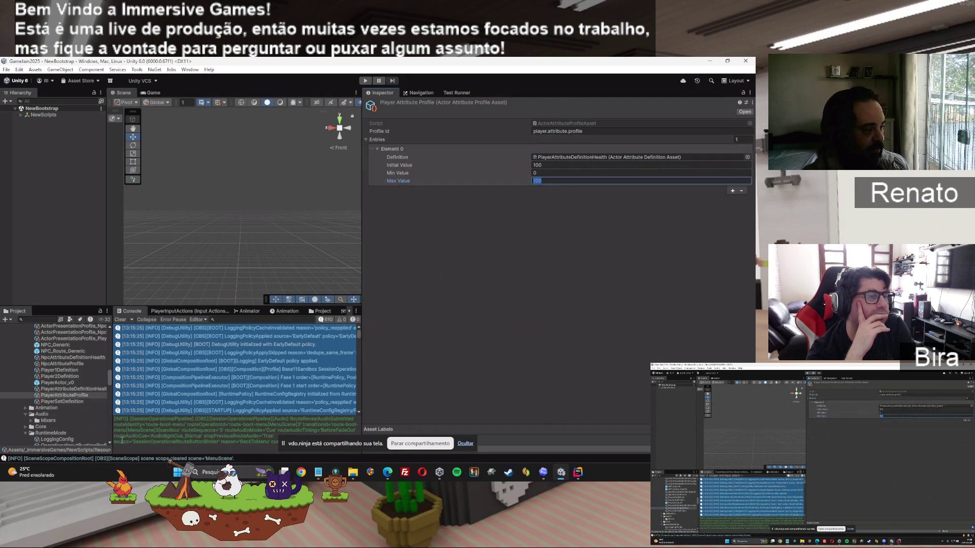
pyautogui.click(68, 383)
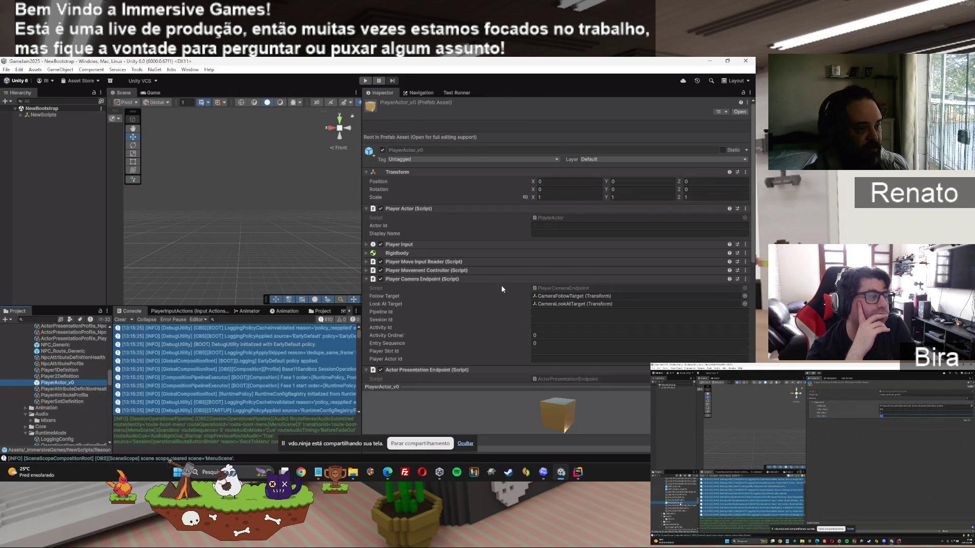
# Fold the Actor Presentation Endpoint, Actor Attribute Endpoint and Permission Bindings components on PlayerActor_v0
pyautogui.scroll(-5, 502, 289)
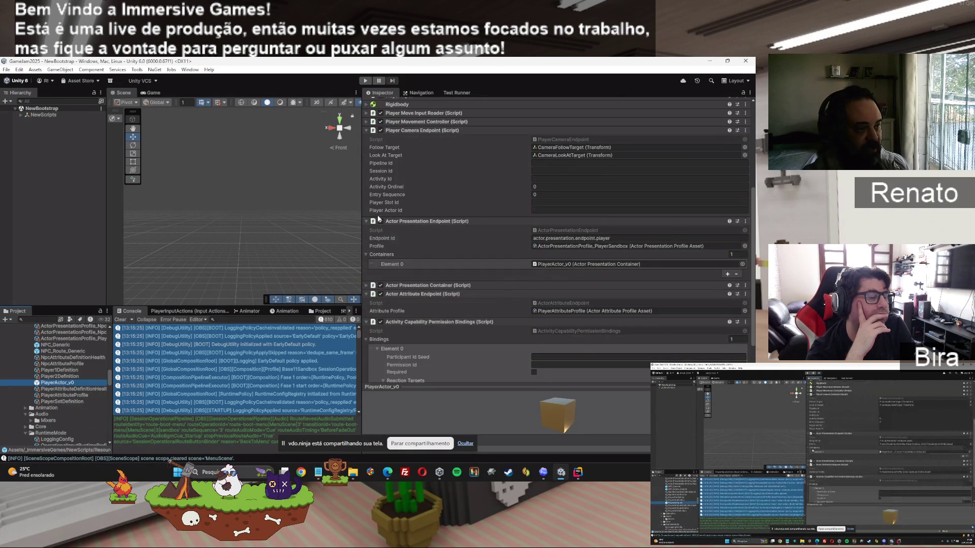
pyautogui.click(366, 224)
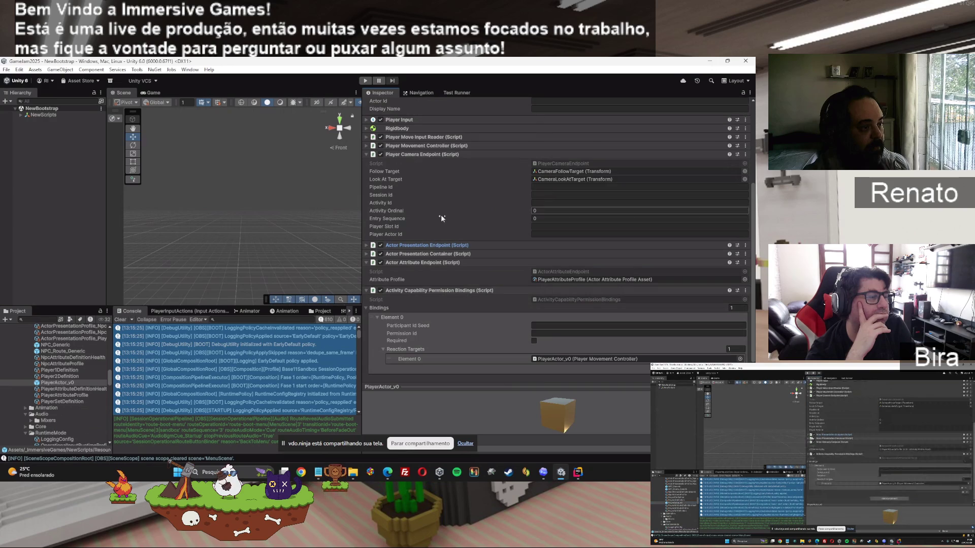
pyautogui.click(569, 278)
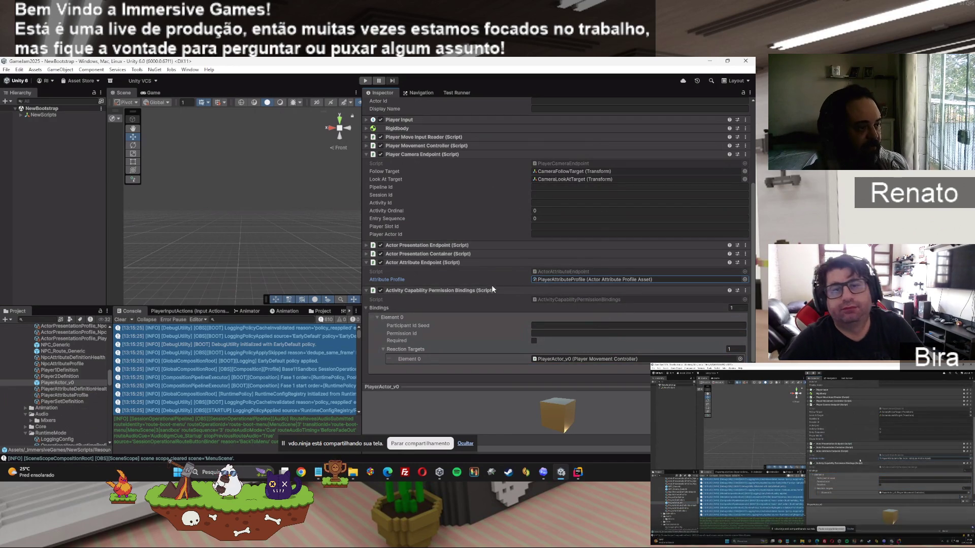
pyautogui.click(364, 264)
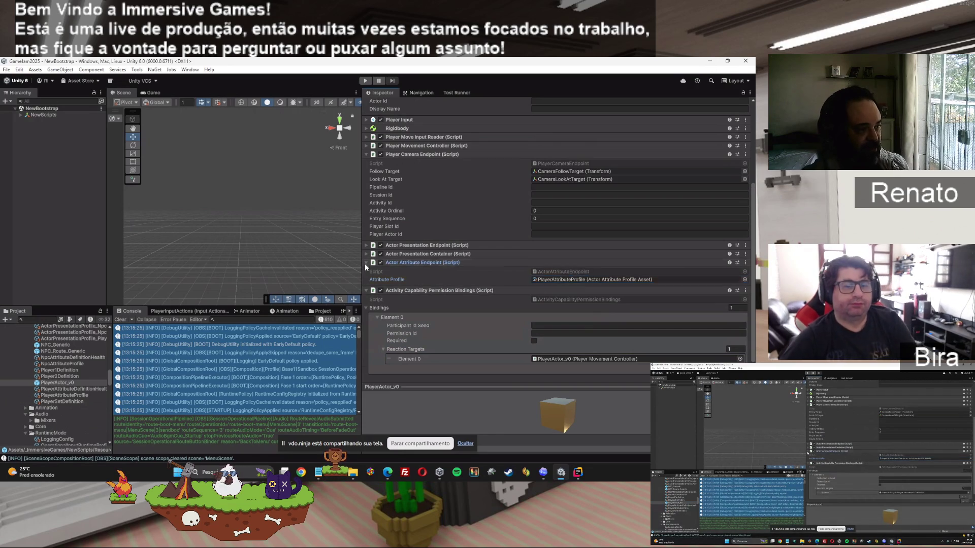
pyautogui.click(364, 272)
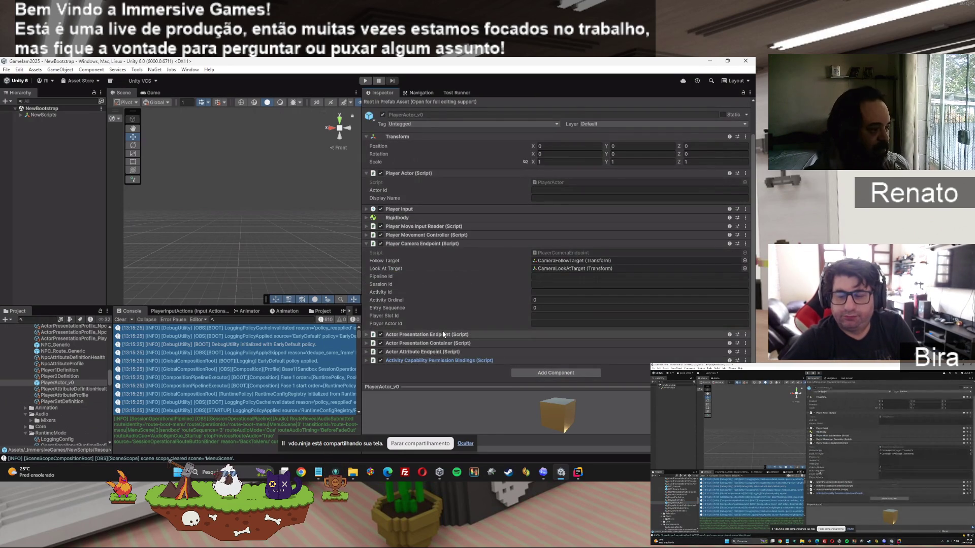
# Bring the Codex chat forward to check on the capabilities-inventory task
pyautogui.click(543, 477)
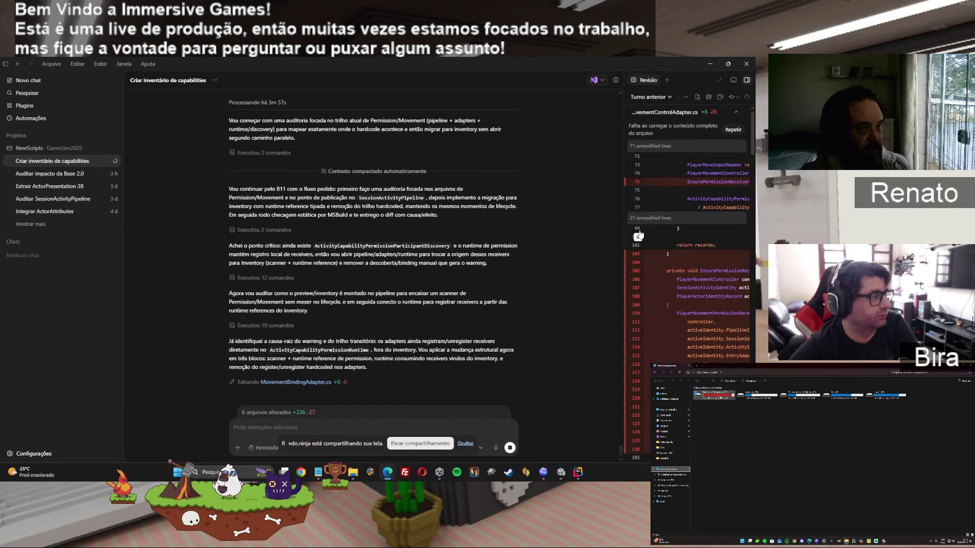
# Review the Revisão diff, close it, and let the 12-file change build before returning to Unity
pyautogui.scroll(-10, 660, 190)
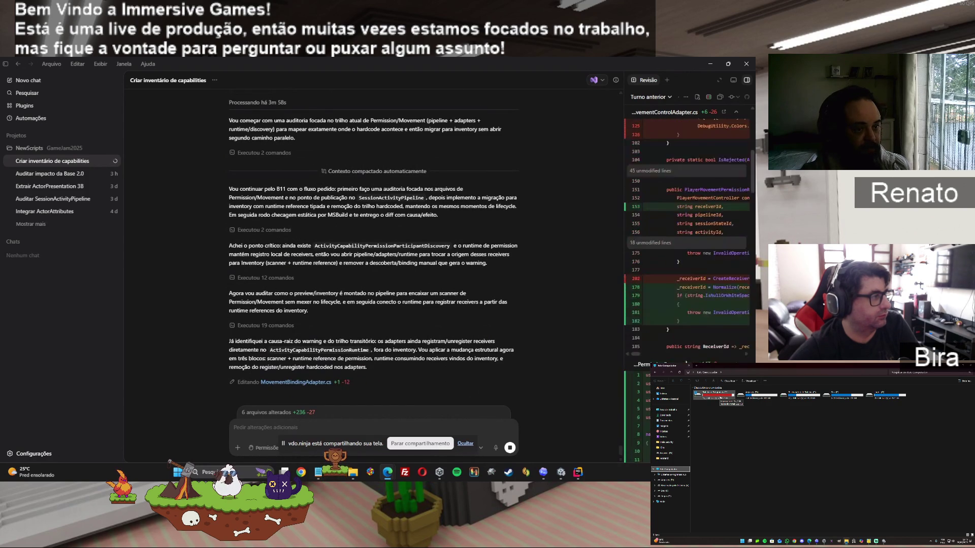
pyautogui.scroll(-15, 685, 361)
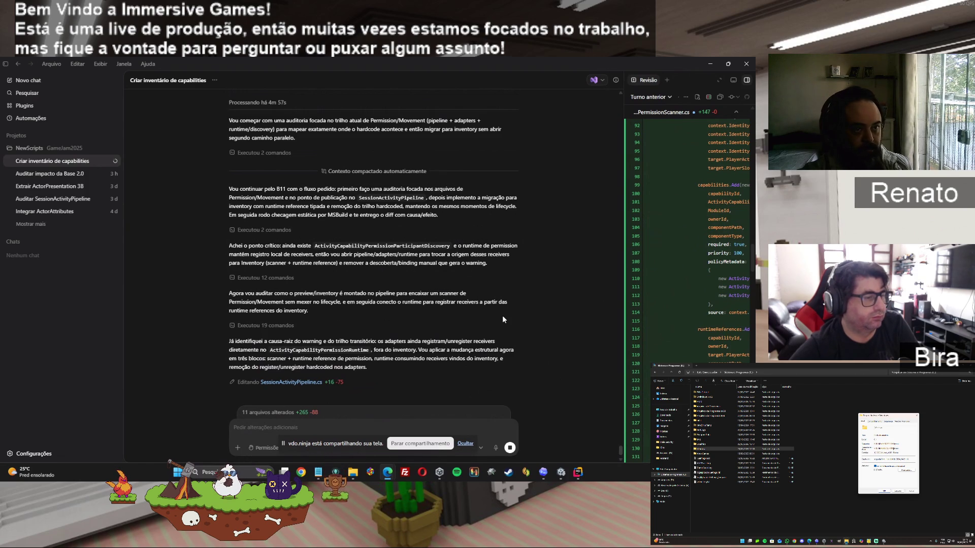
pyautogui.click(634, 79)
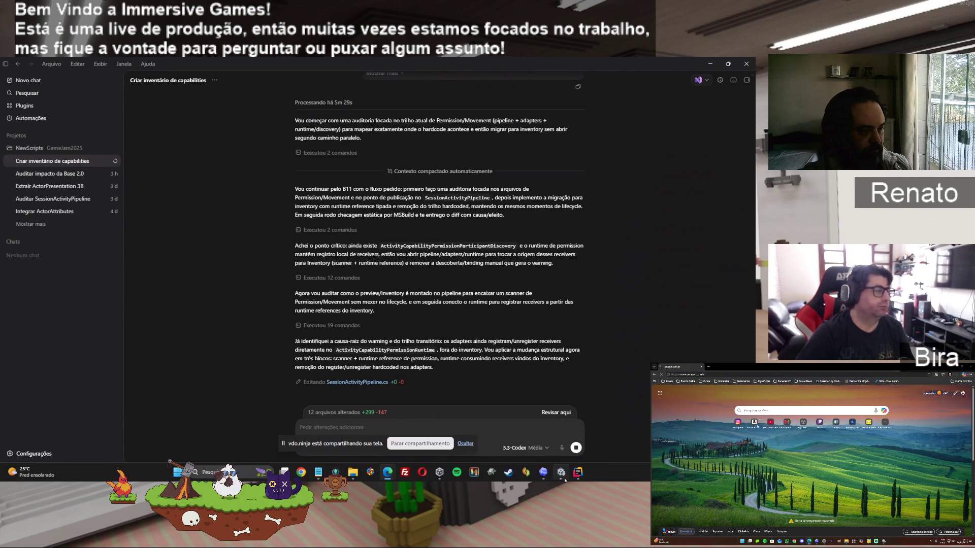
pyautogui.moveTo(563, 475)
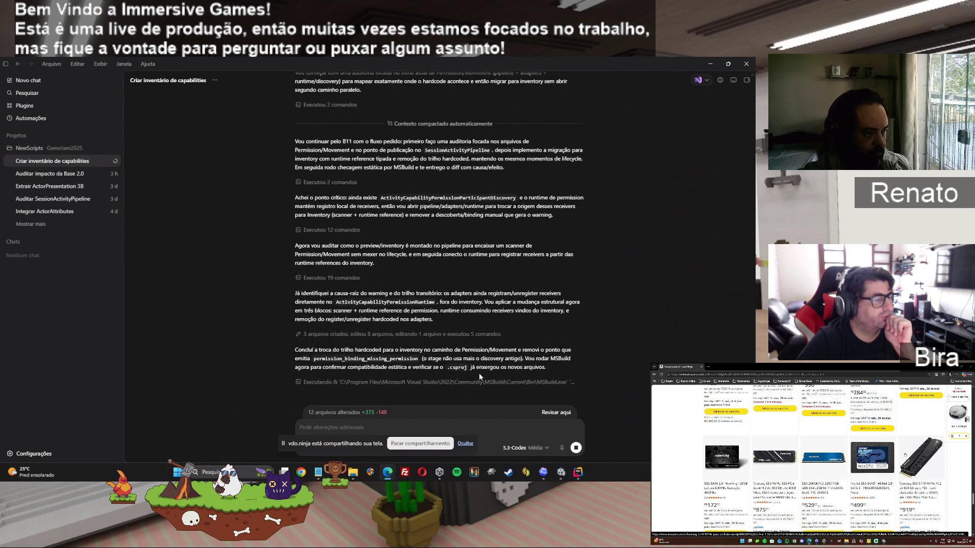
pyautogui.click(560, 472)
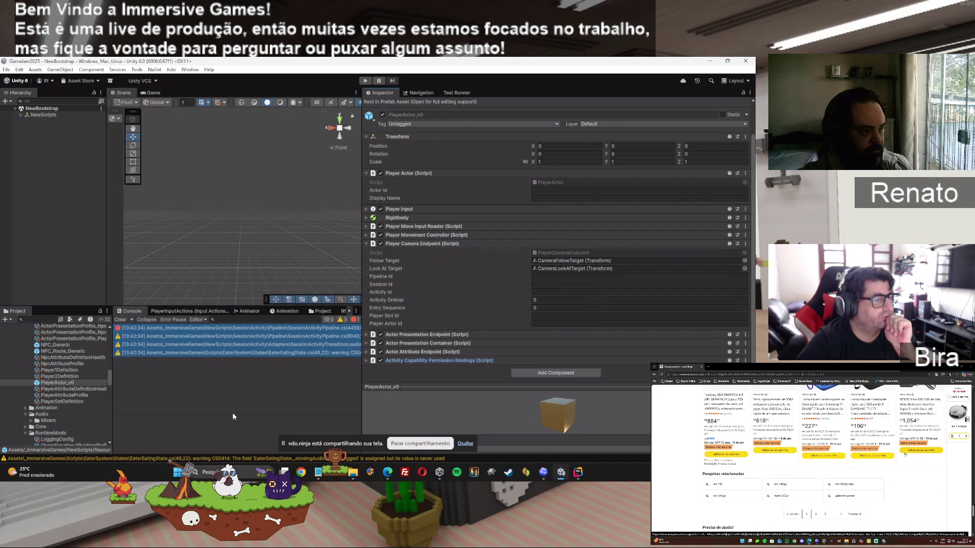
# Alternate between Codex and Unity so the B11-changed scripts recompile while the report finishes
pyautogui.click(543, 473)
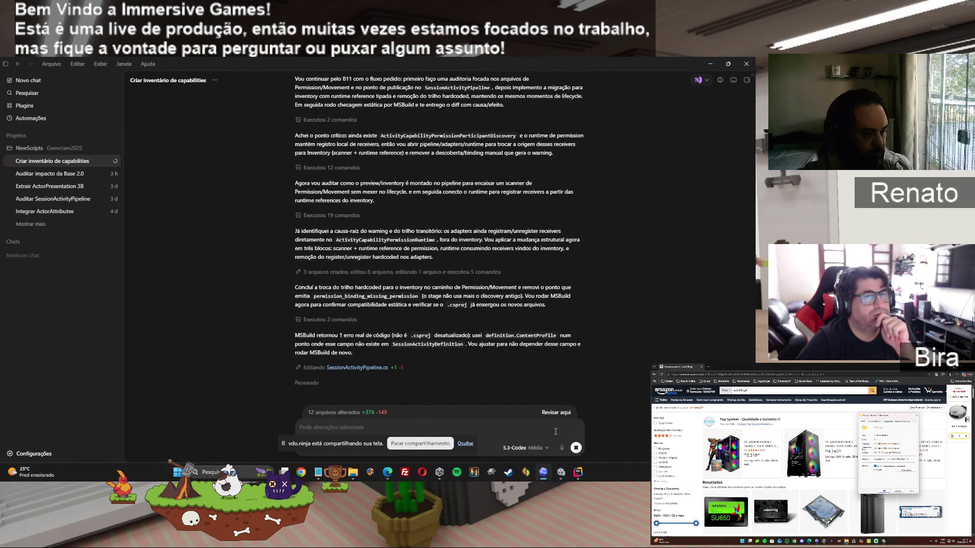
pyautogui.click(563, 476)
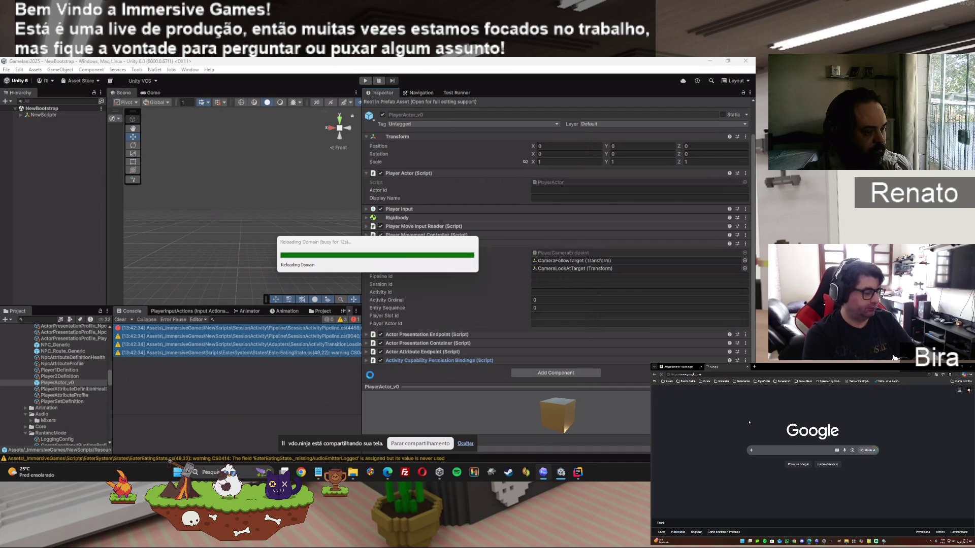
pyautogui.moveTo(545, 473)
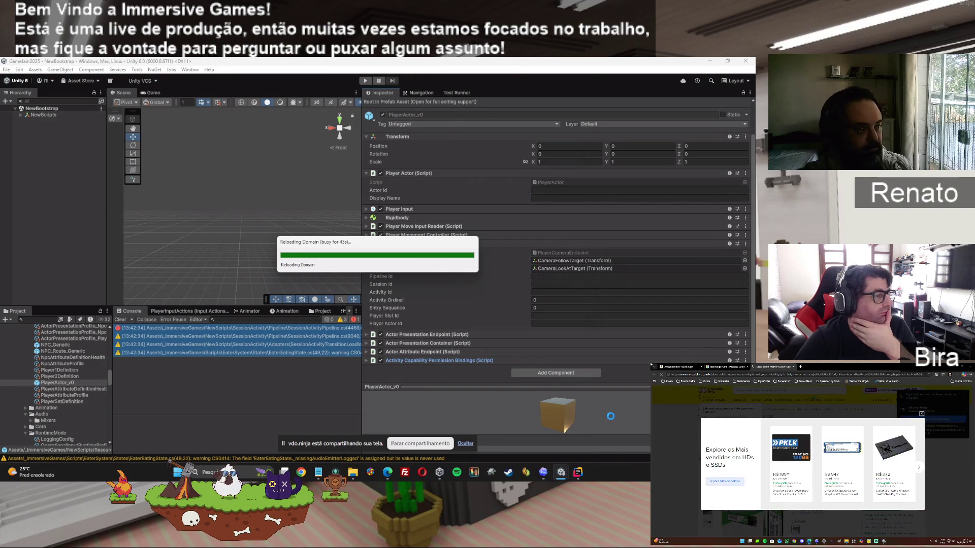
pyautogui.click(542, 476)
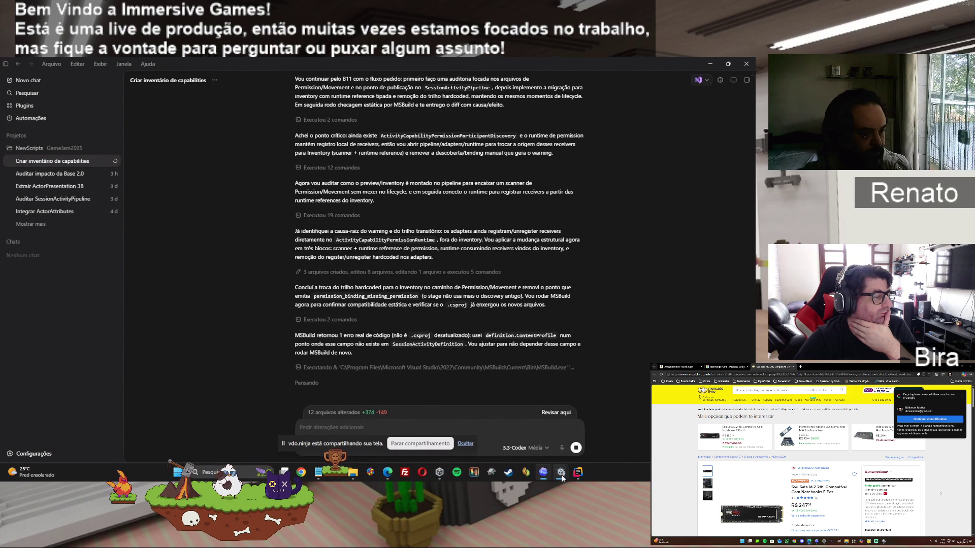
pyautogui.moveTo(560, 473)
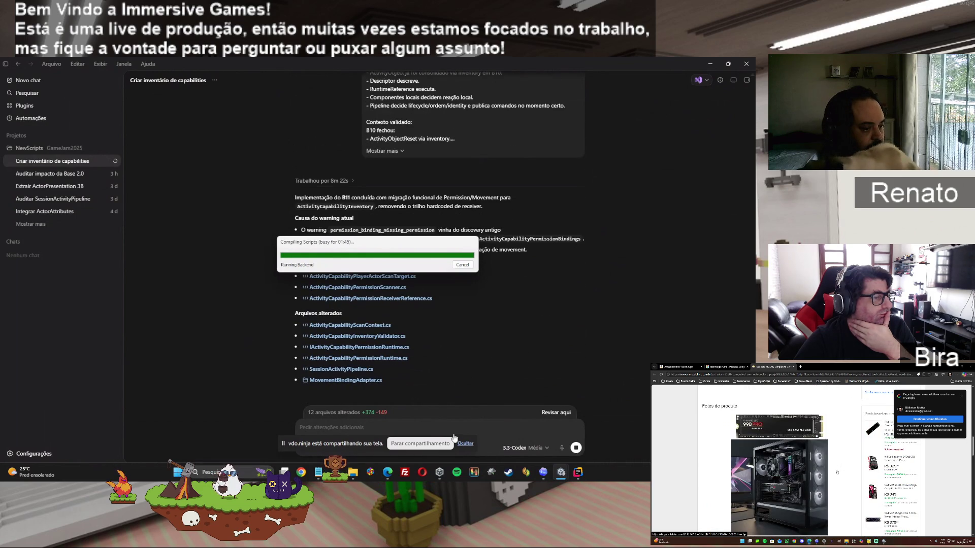
# Read through Codex's B11 report and smoke-test checklist
pyautogui.click(531, 438)
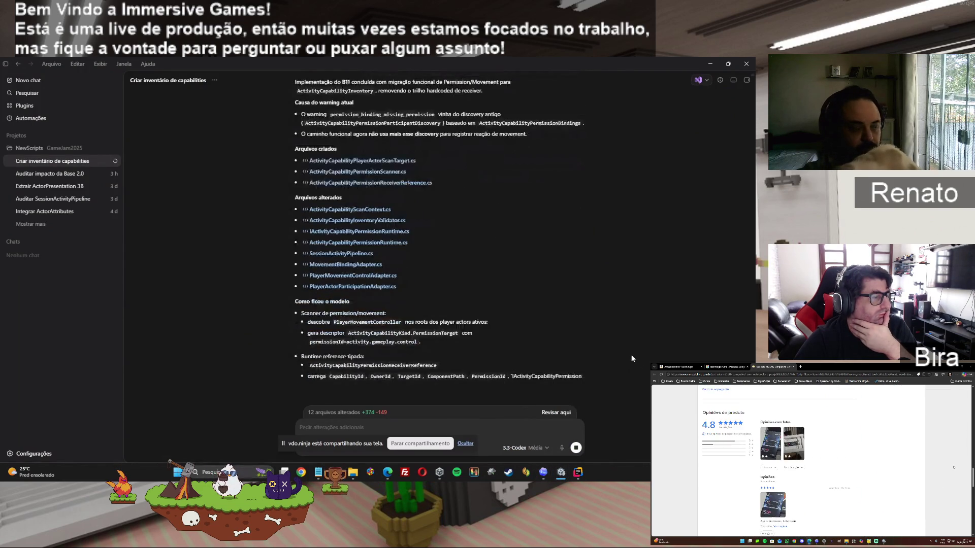
pyautogui.hotkey('alt', 'Tab')
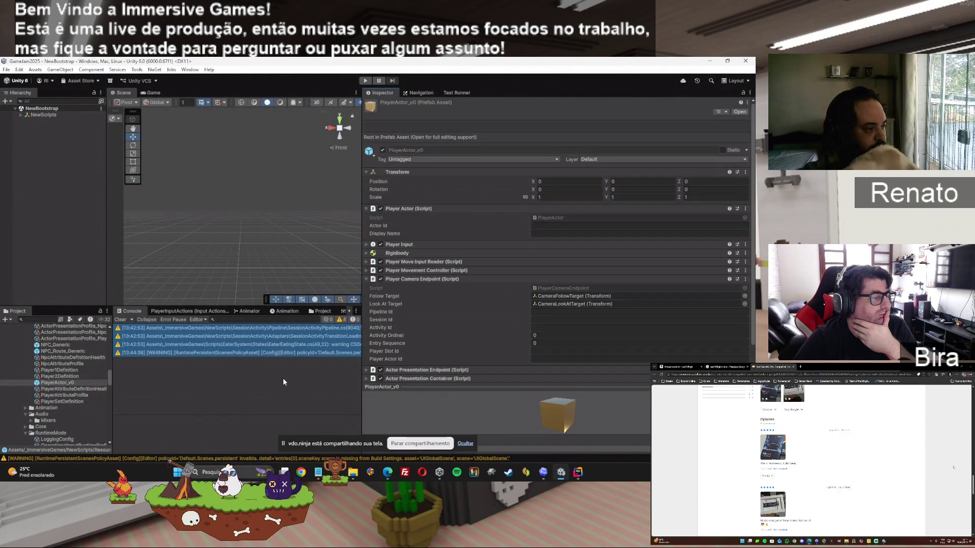
pyautogui.moveTo(545, 473)
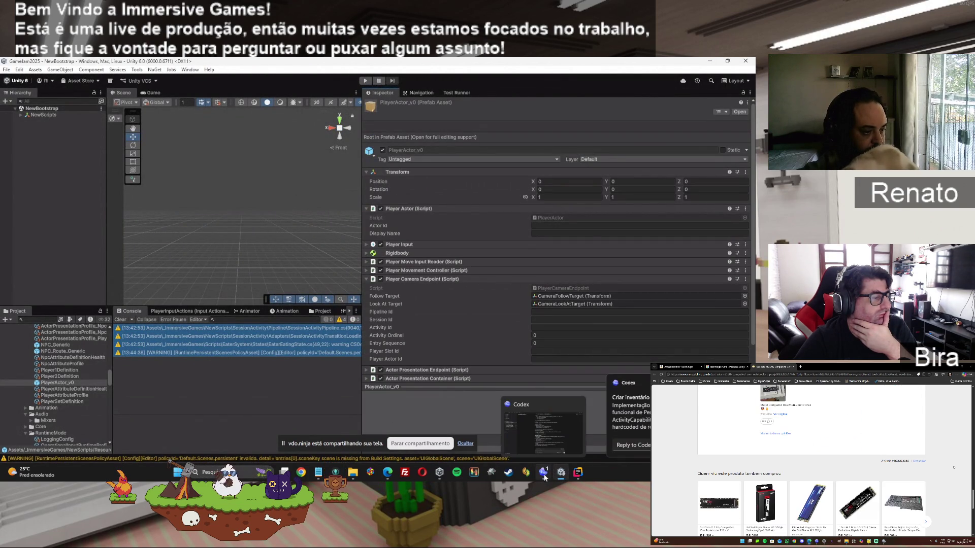
pyautogui.click(544, 478)
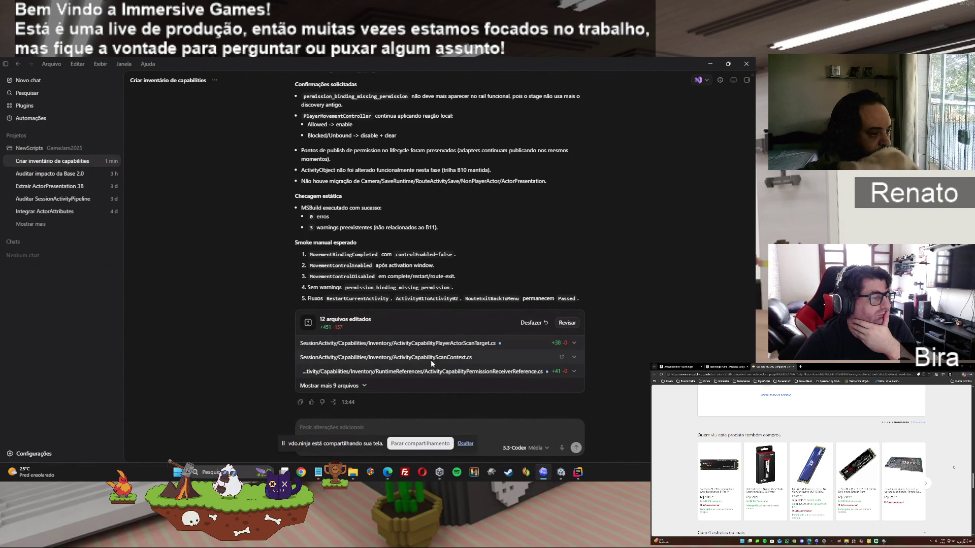
pyautogui.scroll(2, 497, 264)
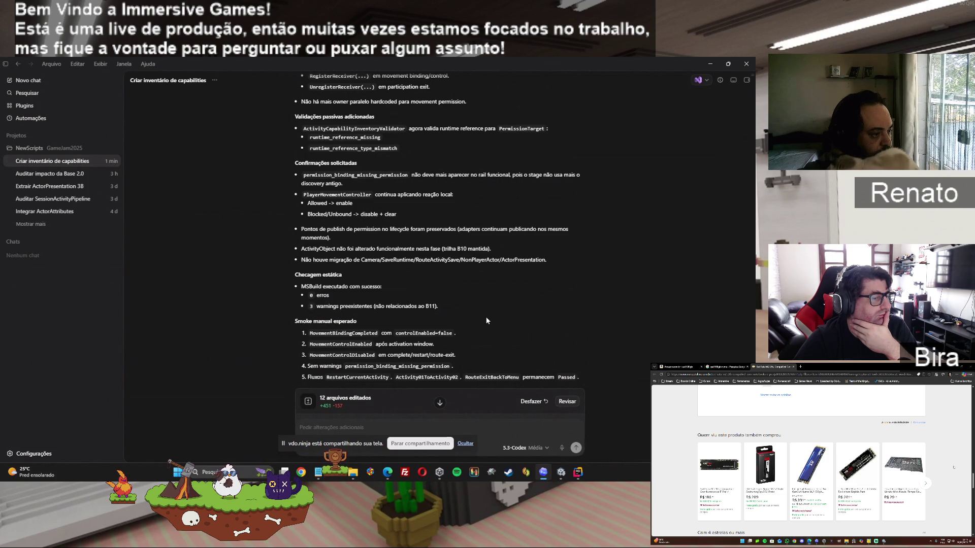
pyautogui.scroll(-2, 486, 318)
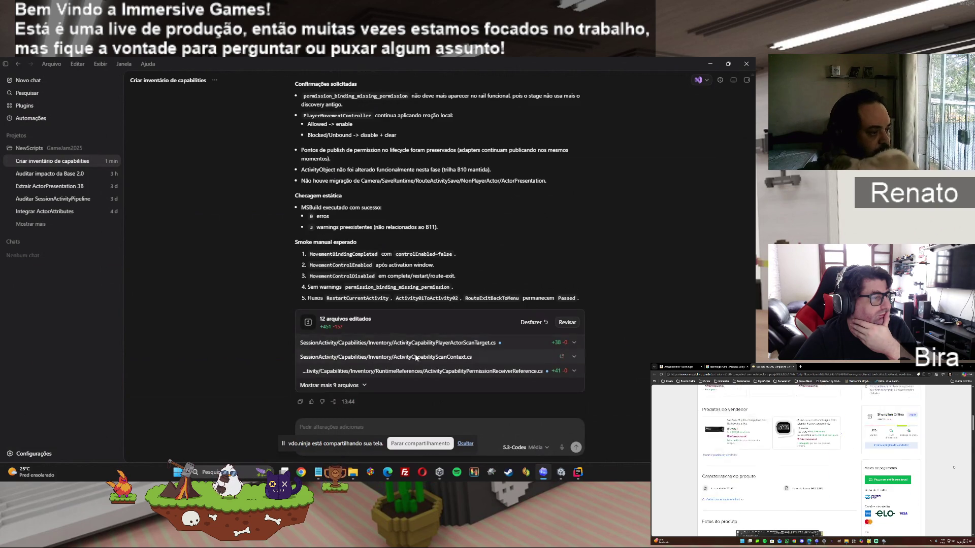
# Expand Player Movement Controller in Unity's Inspector and open PlayerMovementController.cs in Rider
pyautogui.click(561, 473)
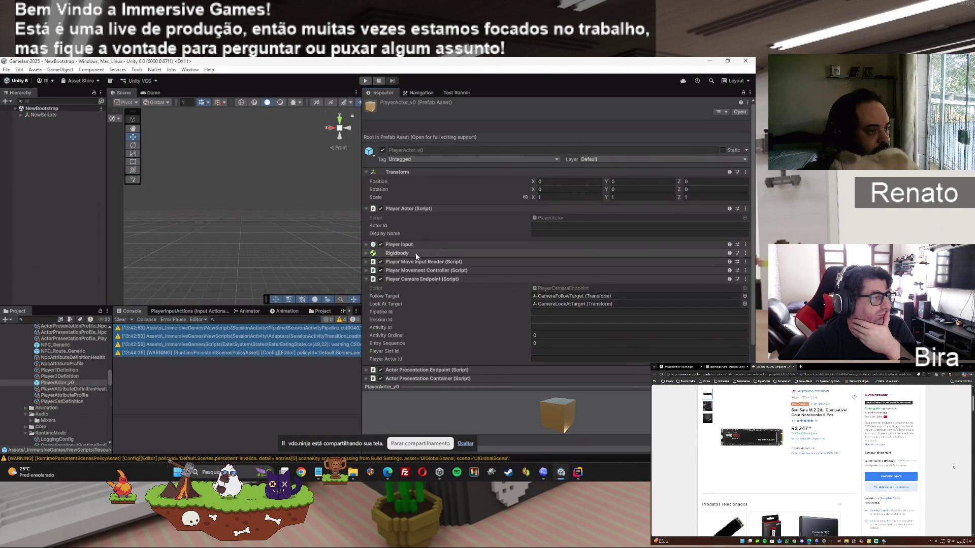
pyautogui.click(365, 270)
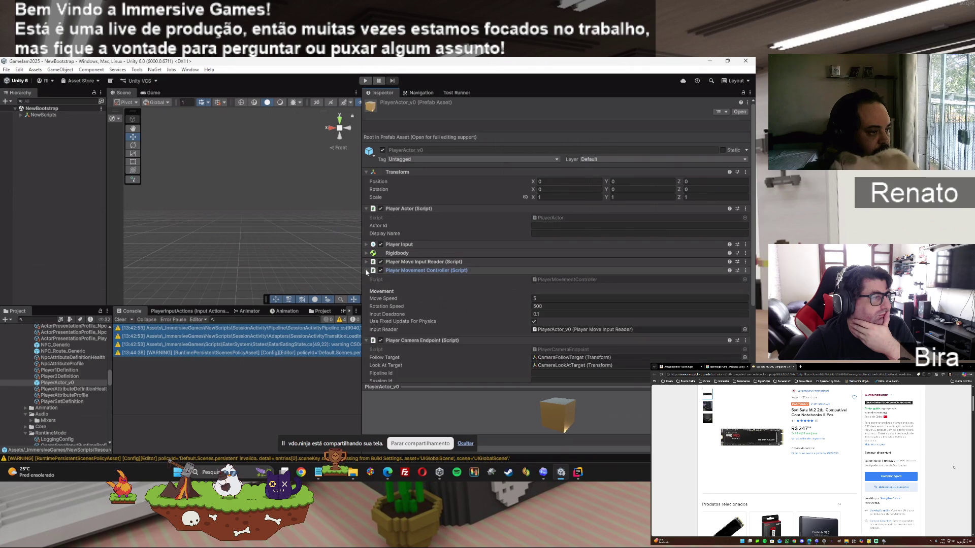
pyautogui.click(553, 280)
pyautogui.doubleClick(553, 278)
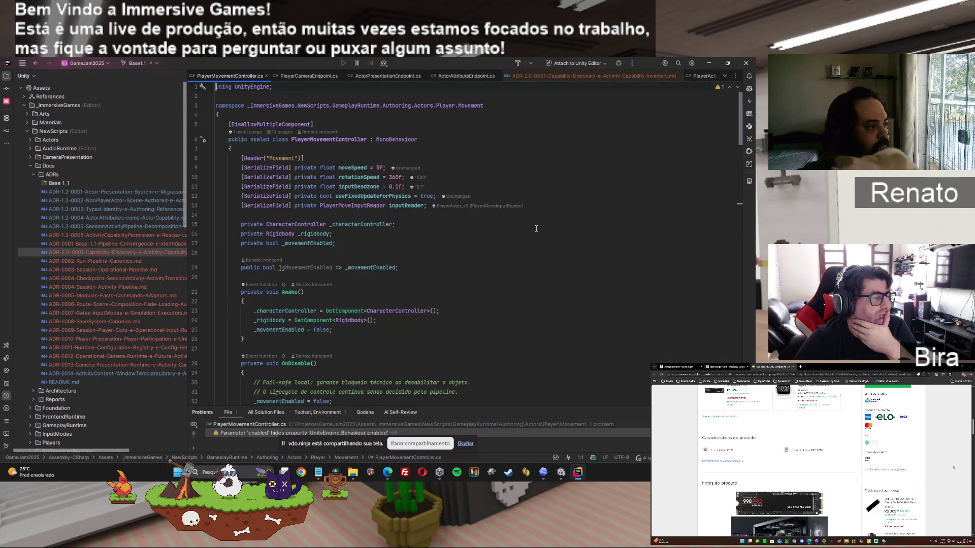
# Go to the ChatGPT 'Base 1.2 — Actors Convergence' conversation in Edge
pyautogui.click(561, 473)
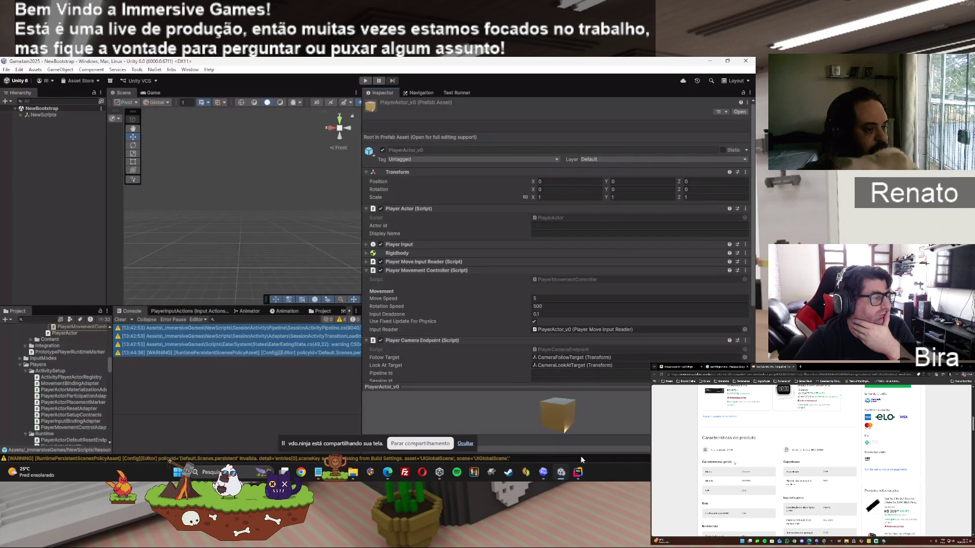
pyautogui.click(544, 472)
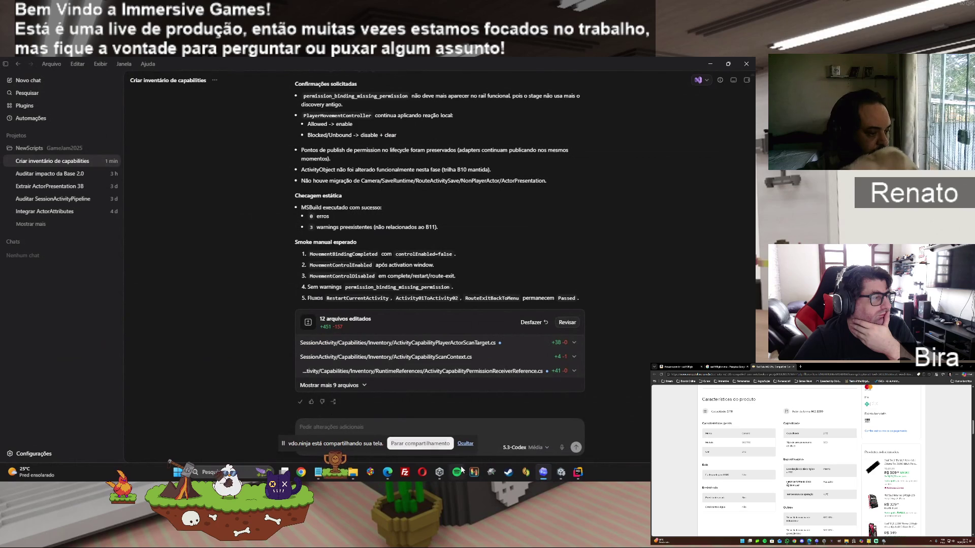
pyautogui.moveTo(387, 472)
pyautogui.click(358, 427)
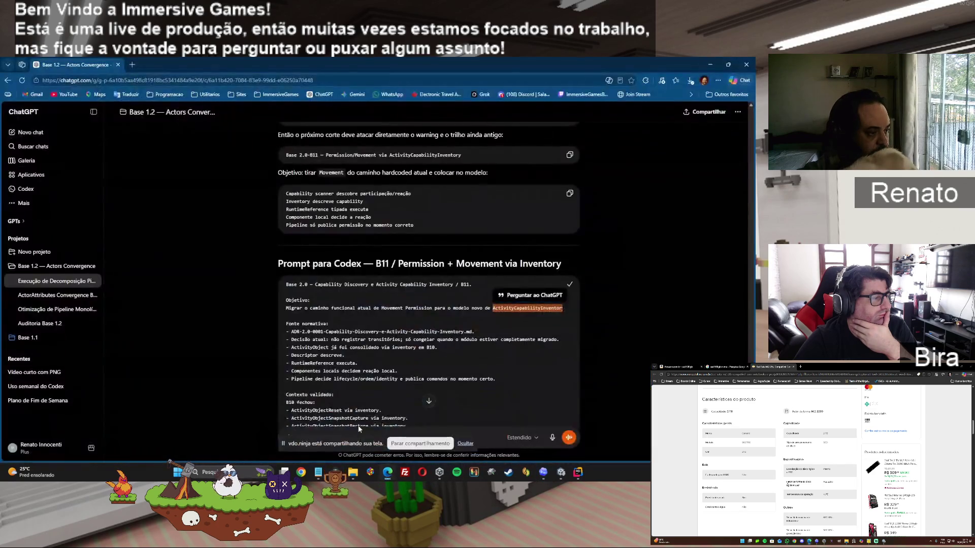
# Paste the Codex B11 report into the ChatGPT message box, then return to Codex and Unity
pyautogui.rightClick(319, 429)
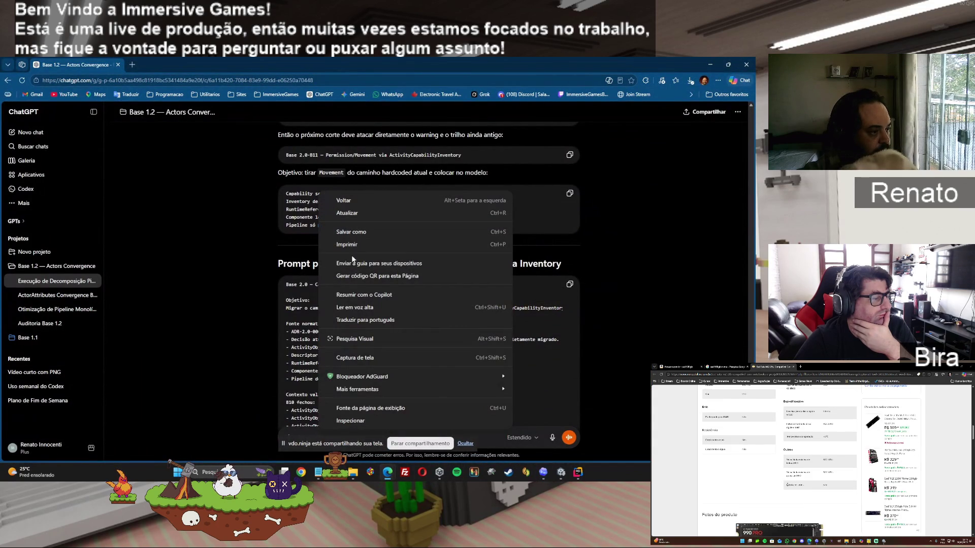
pyautogui.click(474, 444)
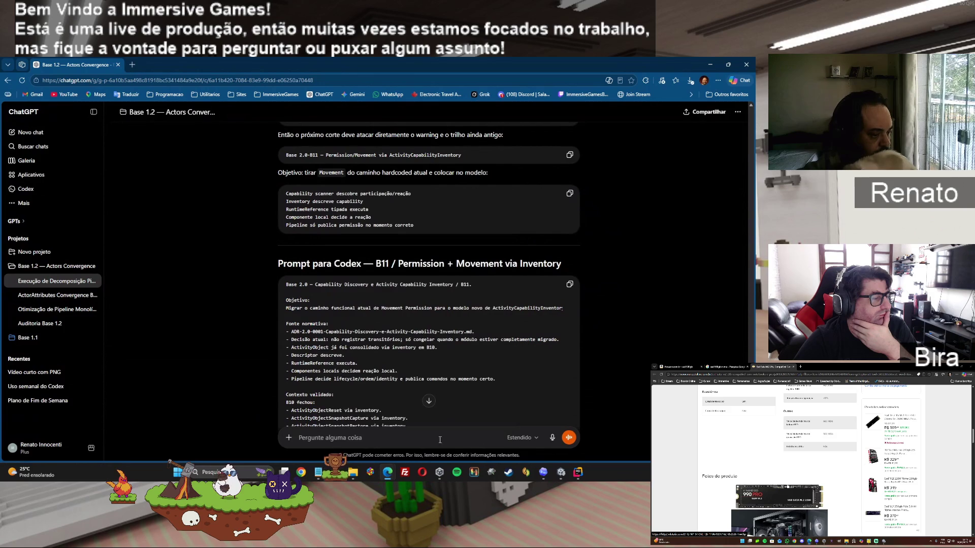
pyautogui.rightClick(394, 437)
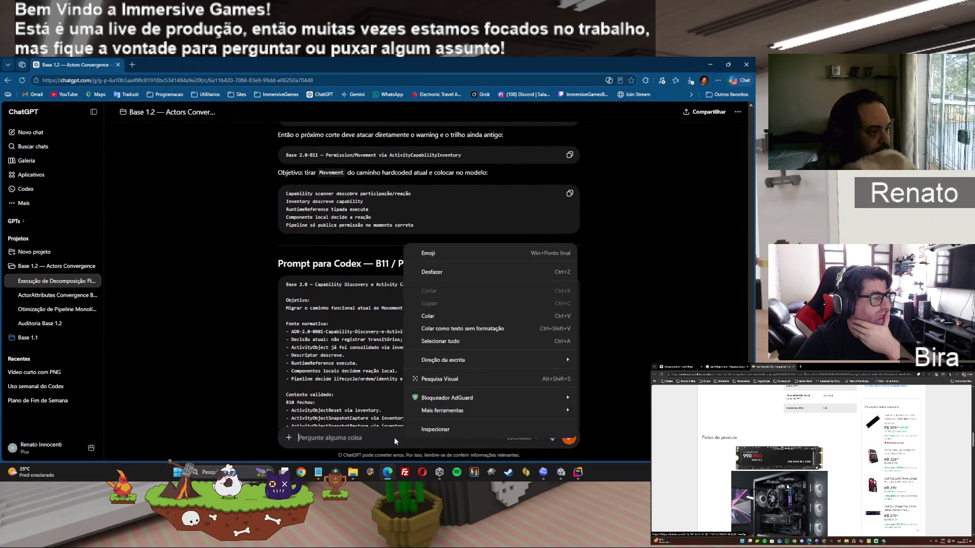
pyautogui.click(486, 335)
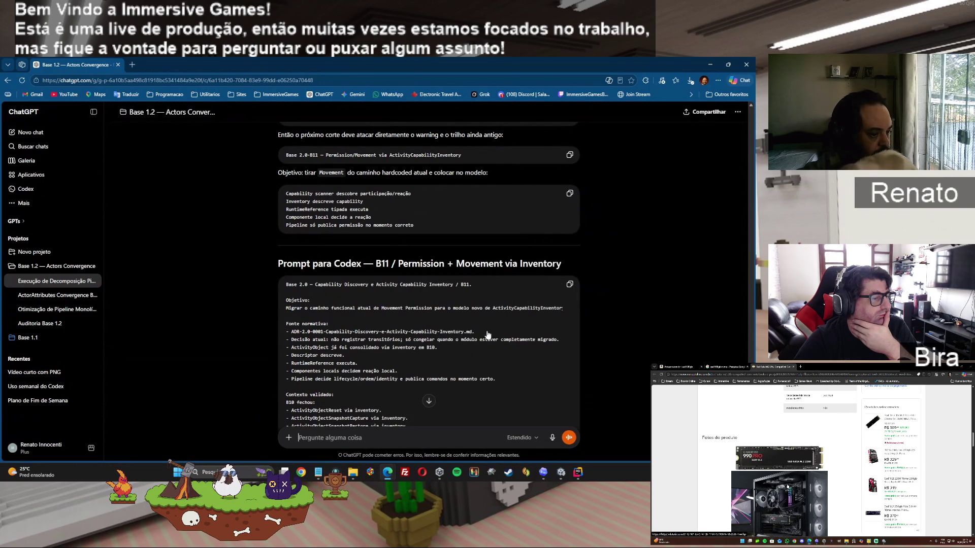
pyautogui.hotkey('ctrl', 'v')
pyautogui.click(543, 475)
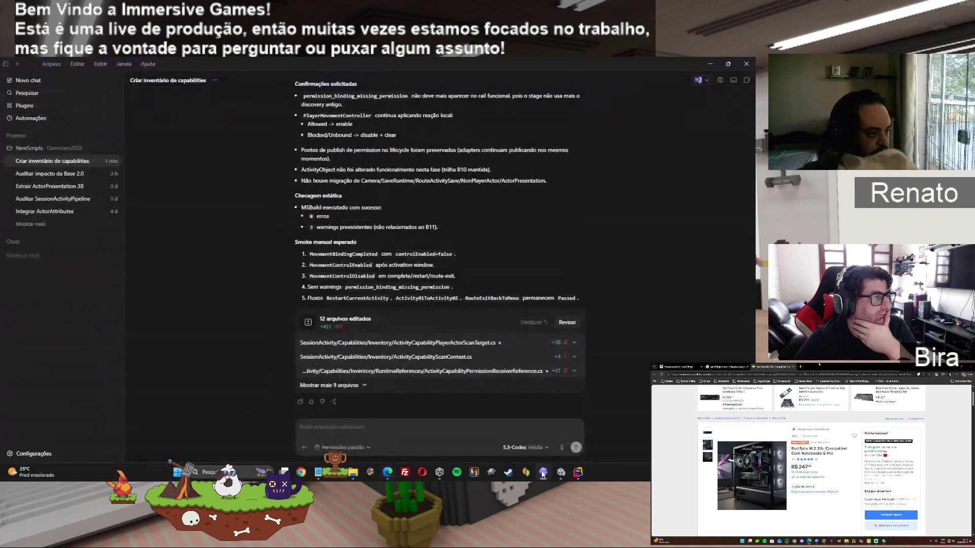
pyautogui.click(560, 473)
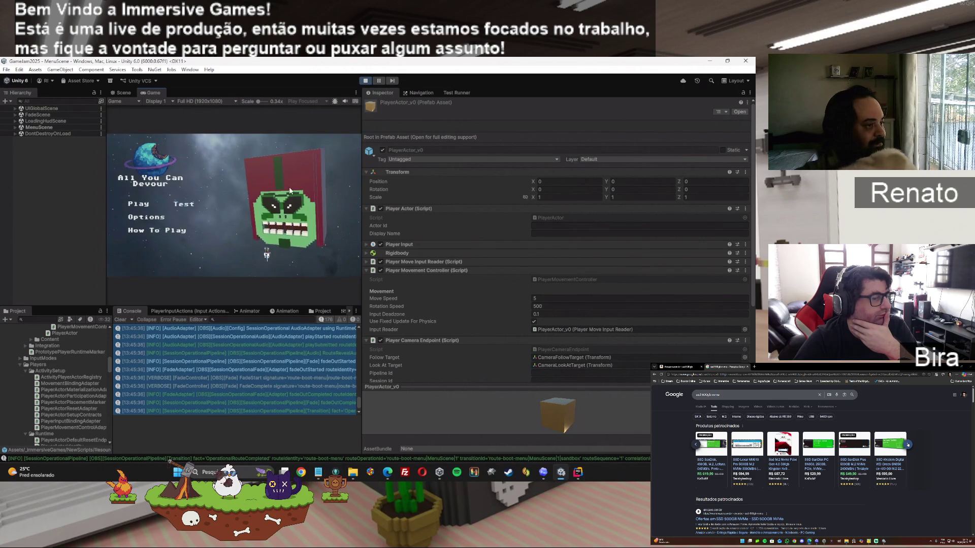
# Widen the Game view and play-test the sandbox, completing, restarting and finishing the activity windows
pyautogui.moveTo(362, 201); pyautogui.dragTo(475, 197)
pyautogui.click(243, 201)
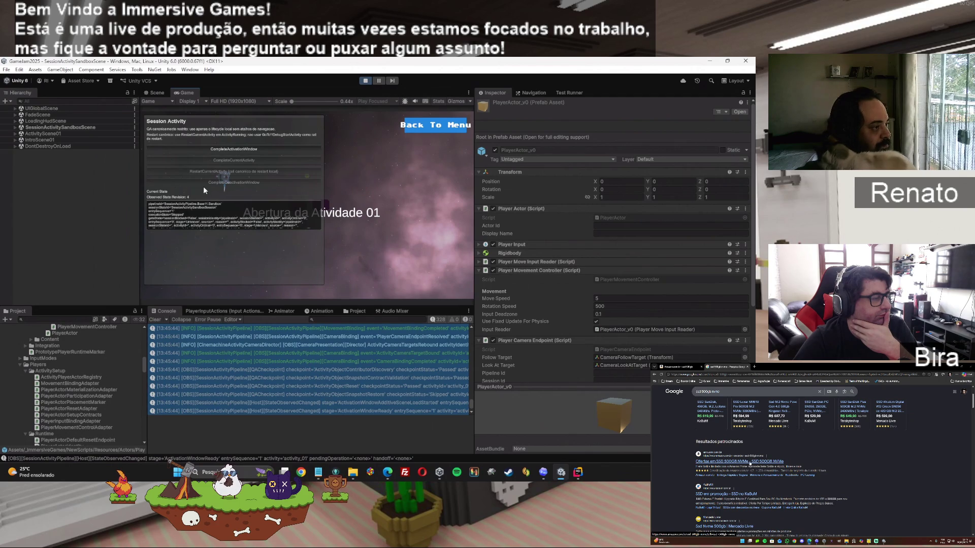
pyautogui.click(220, 148)
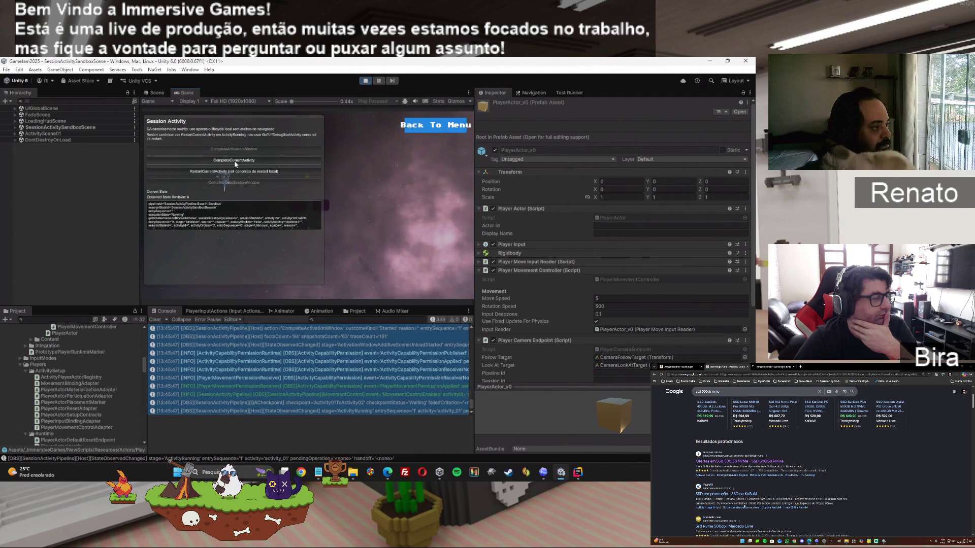
pyautogui.click(227, 169)
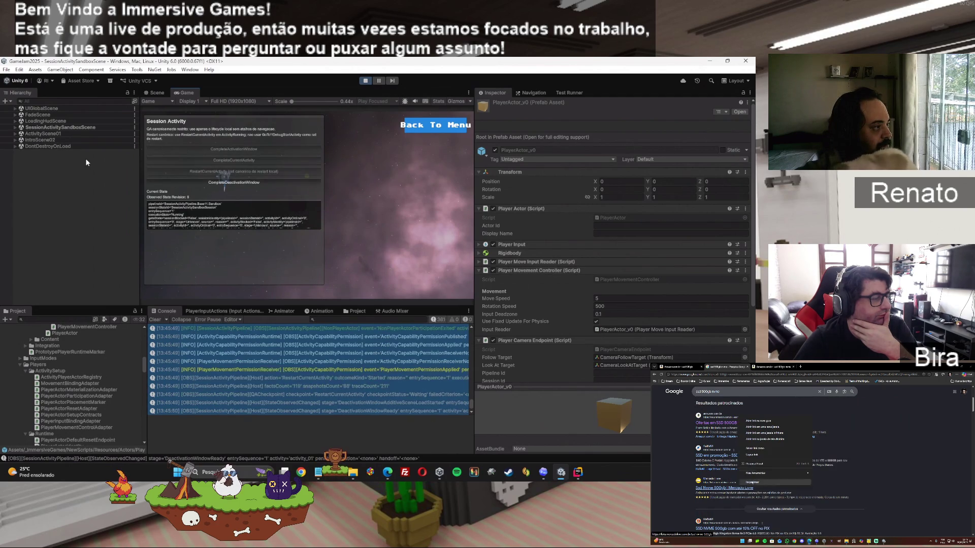
pyautogui.click(194, 182)
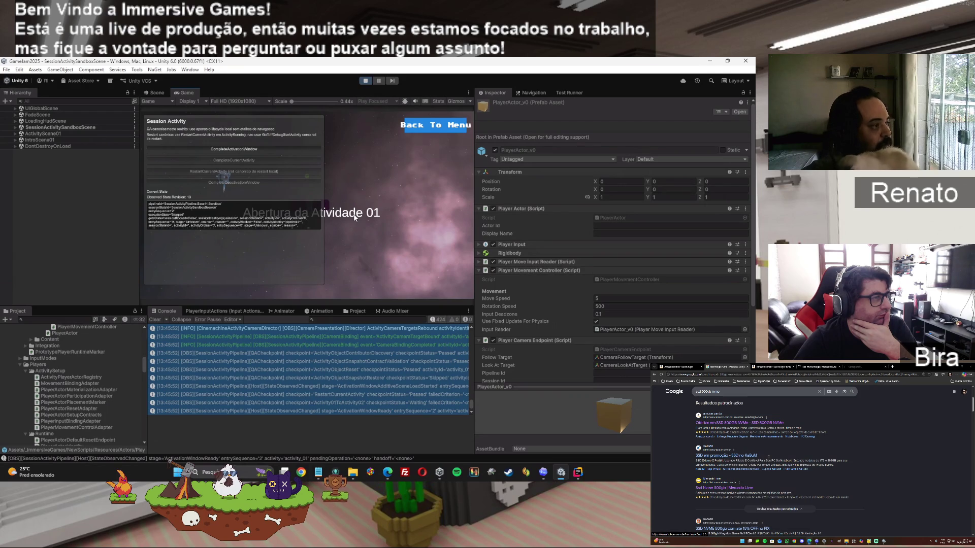
pyautogui.click(254, 151)
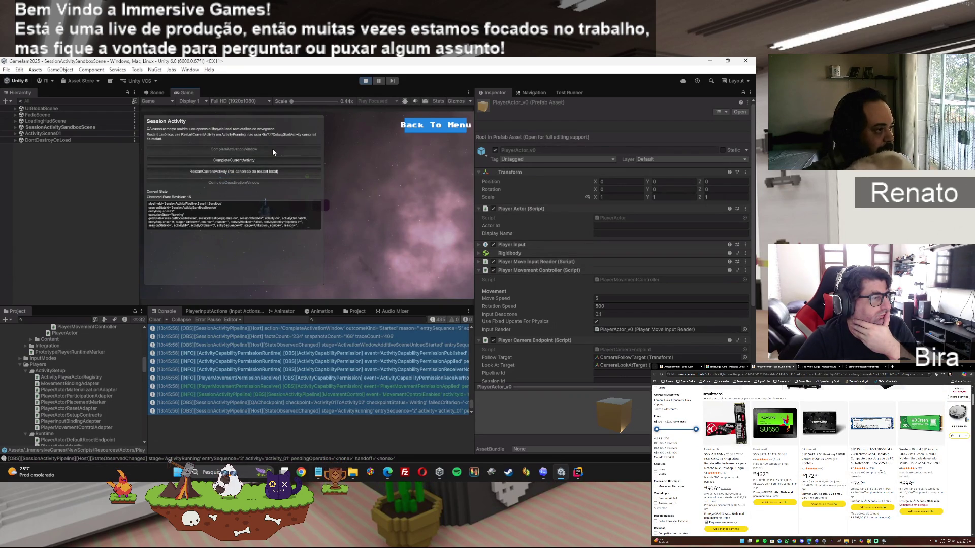
pyautogui.click(261, 159)
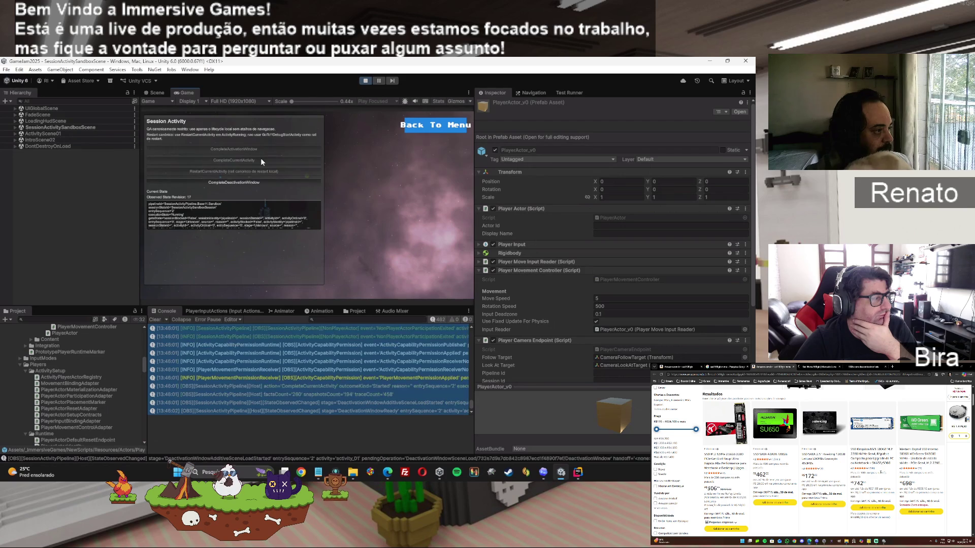
pyautogui.click(246, 183)
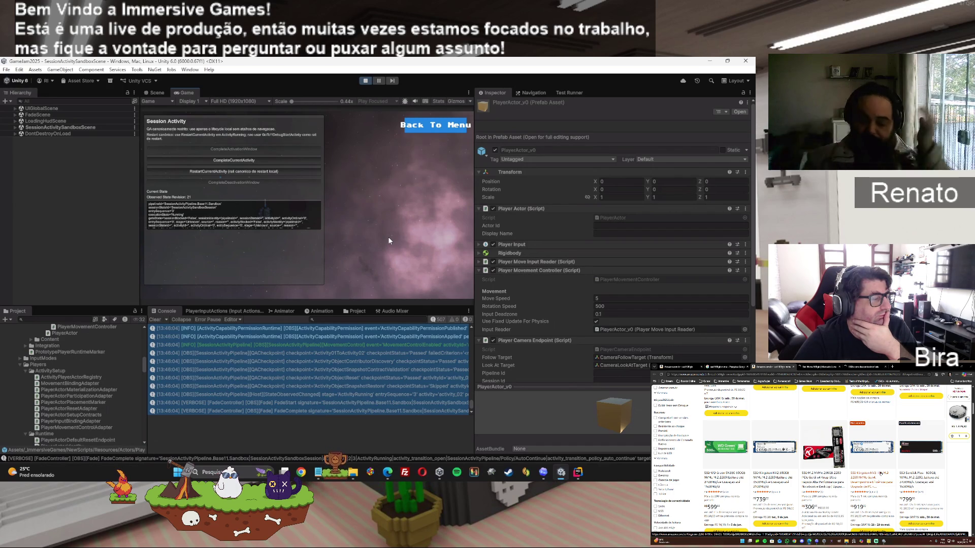
# Check the Activity01ToActivity02 log, return to the menu, select all console logs, and stop Play
pyautogui.click(288, 352)
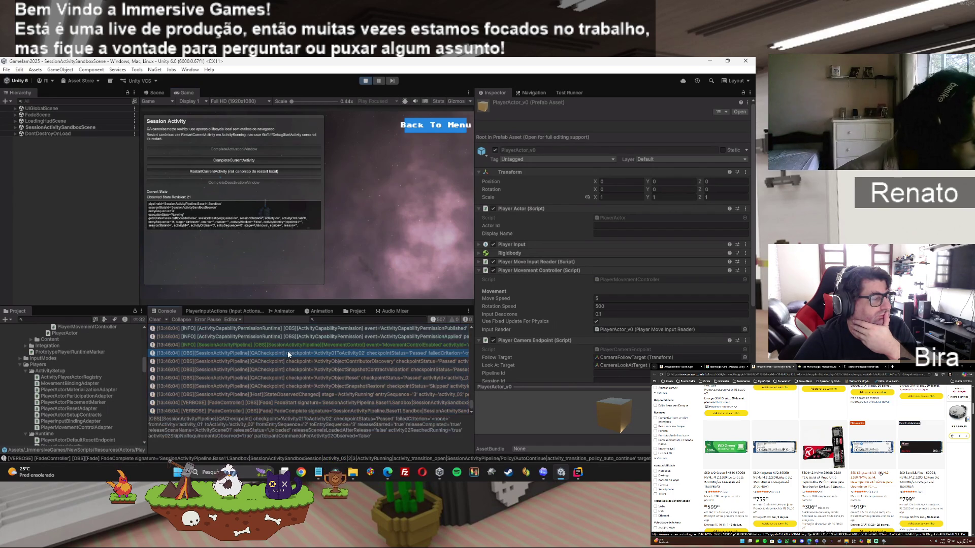
pyautogui.scroll(15, 297, 336)
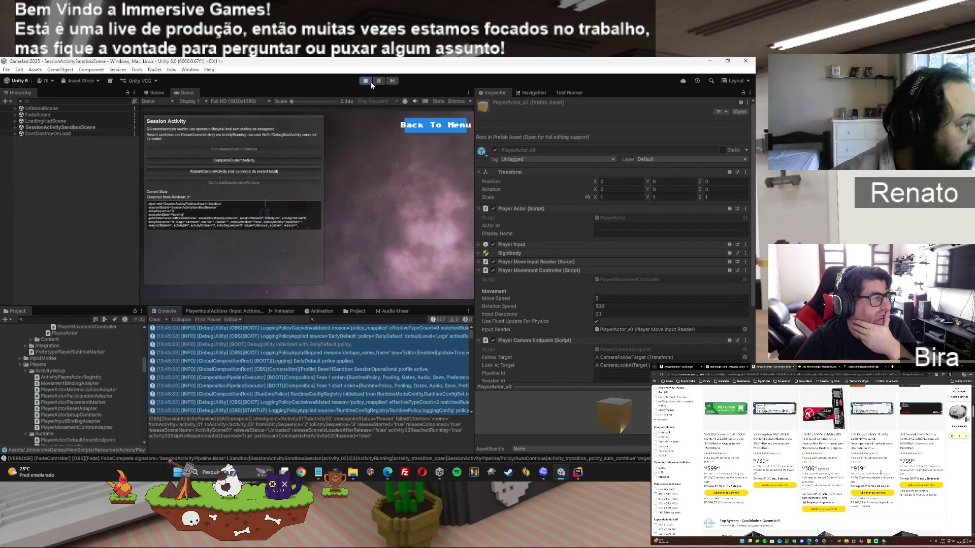
pyautogui.click(421, 127)
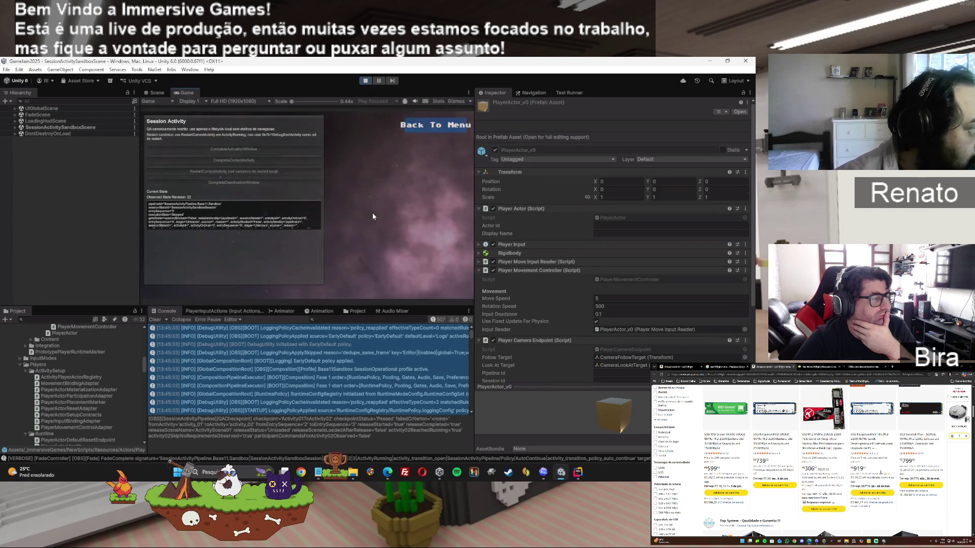
pyautogui.click(314, 370)
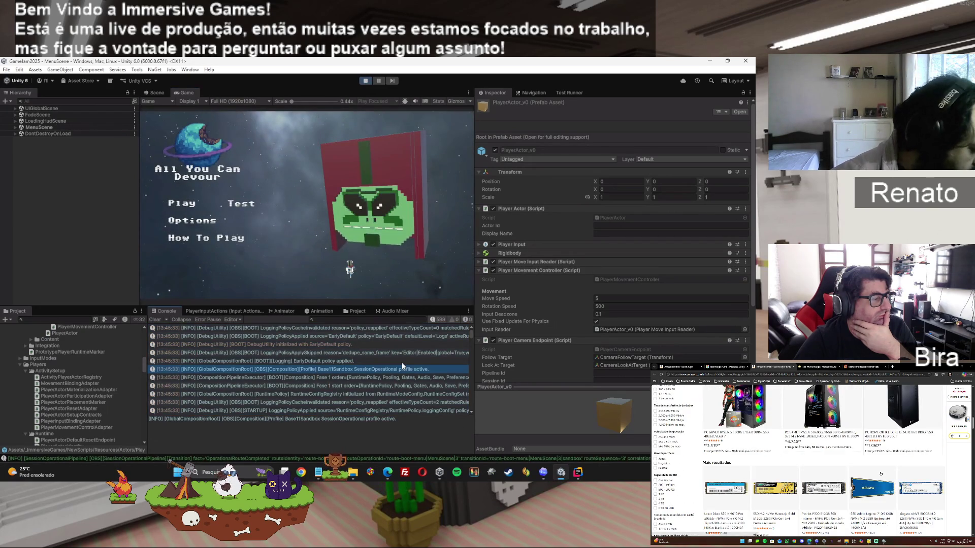
pyautogui.hotkey('ctrl', 'a')
pyautogui.click(365, 80)
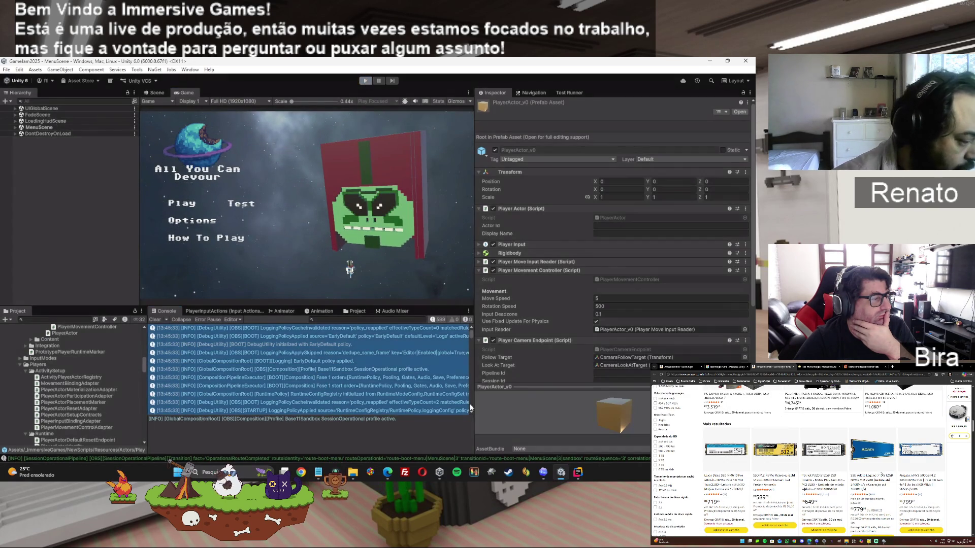
pyautogui.moveTo(388, 472)
pyautogui.click(416, 399)
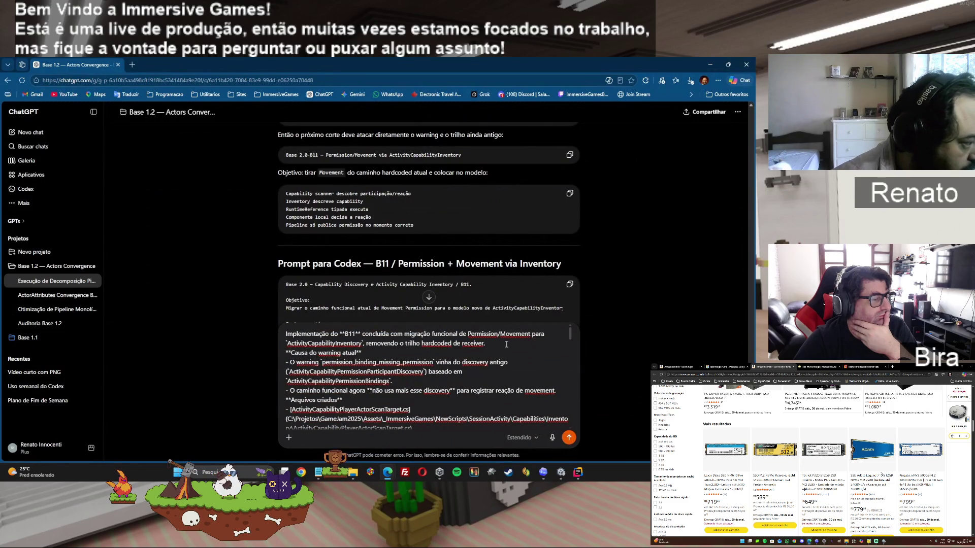
# Paste the console log and write a note that movement doesn't return after the skip
pyautogui.hotkey('ctrl', 'v')
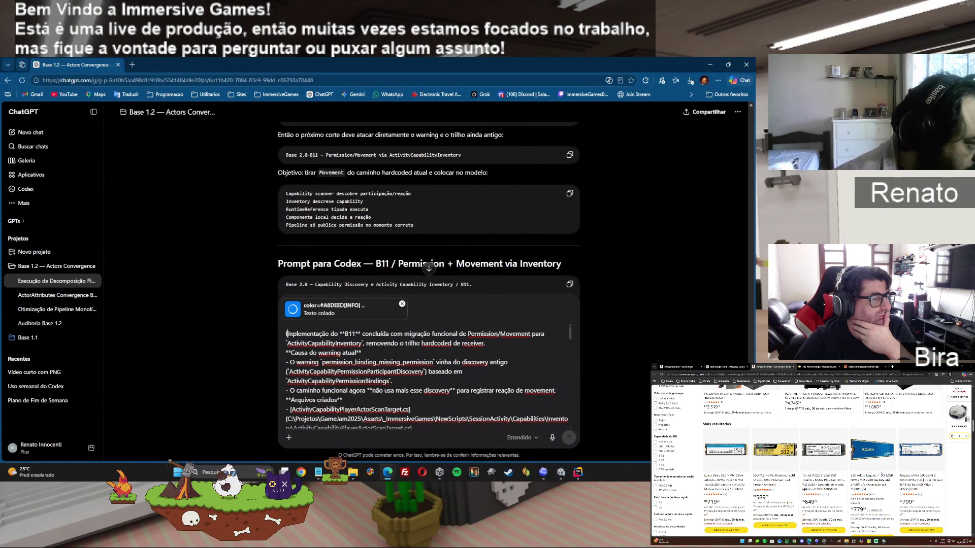
pyautogui.hotkey('shift', 'Return')
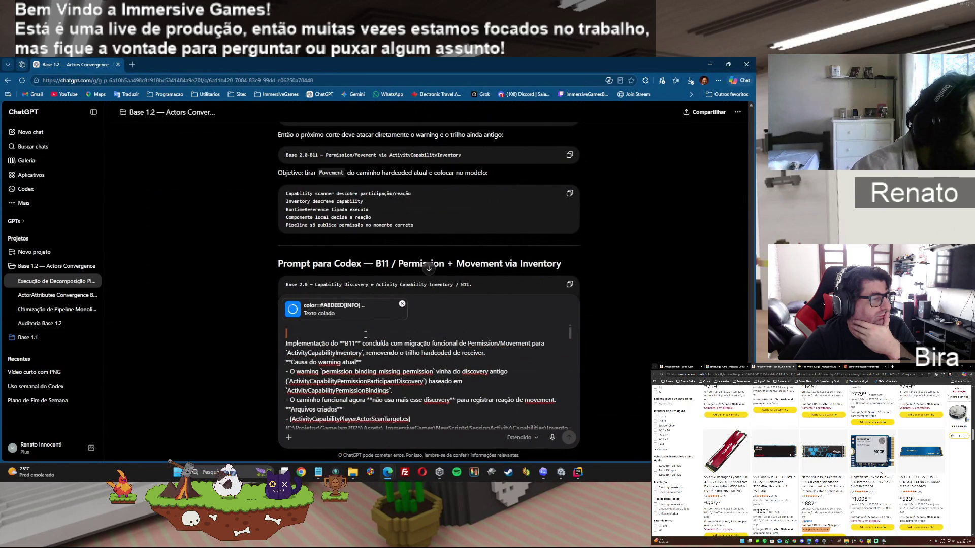
pyautogui.write('Porblema que no skip')
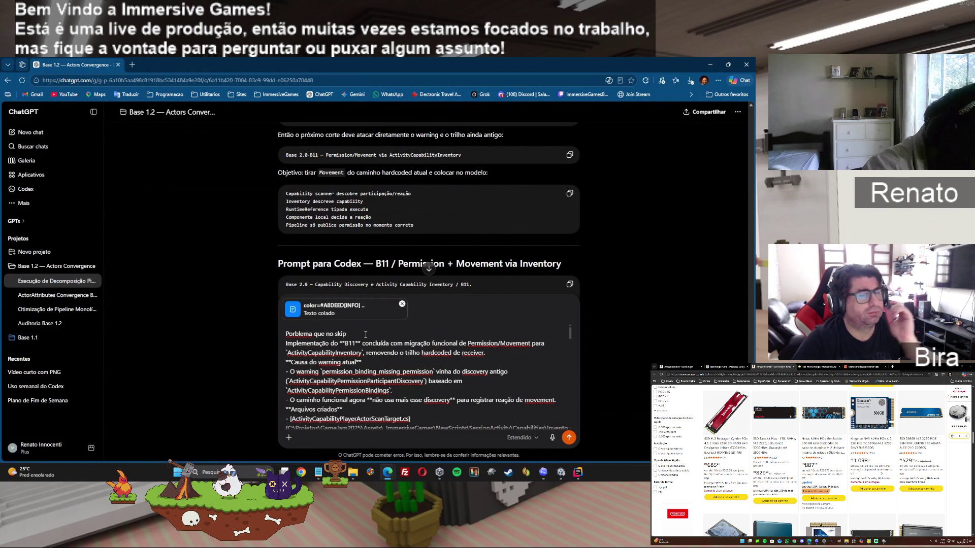
pyautogui.write(' não volta a se mover, na atividade 2 por exempl')
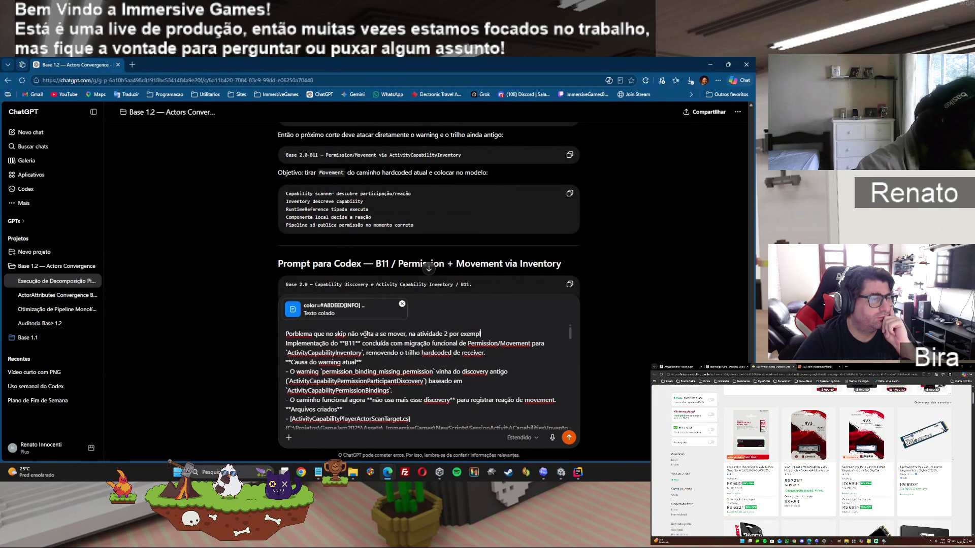
pyautogui.write('o não h´pa')
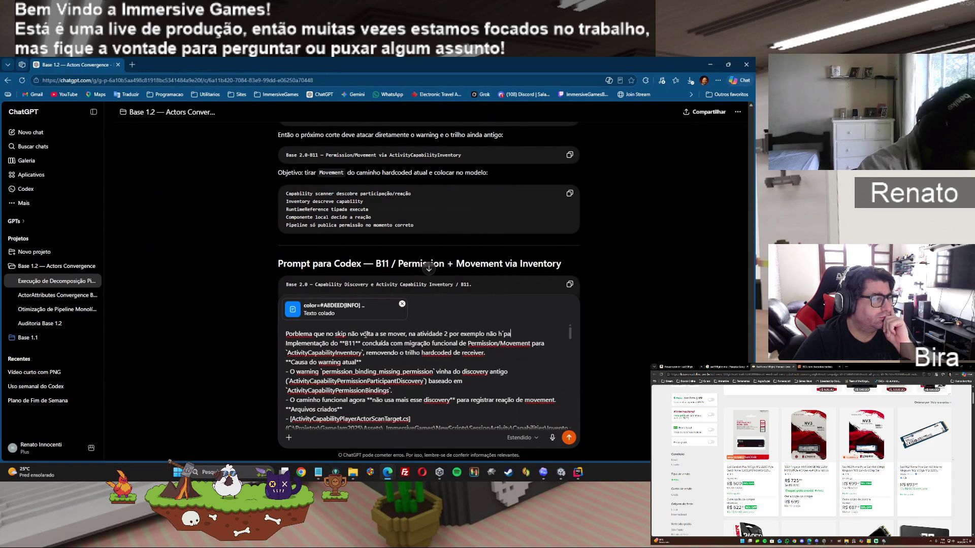
pyautogui.press('BackSpace')
pyautogui.press('BackSpace')
pyautogui.write('a')
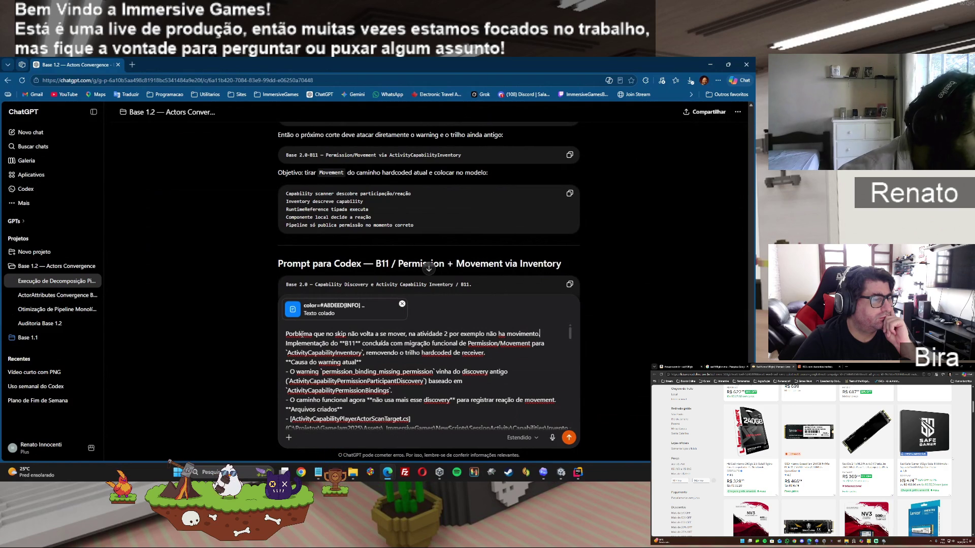
# Correct 'Porblema' to 'Problema' from the spelling suggestions and send the message
pyautogui.rightClick(302, 335)
pyautogui.click(292, 336)
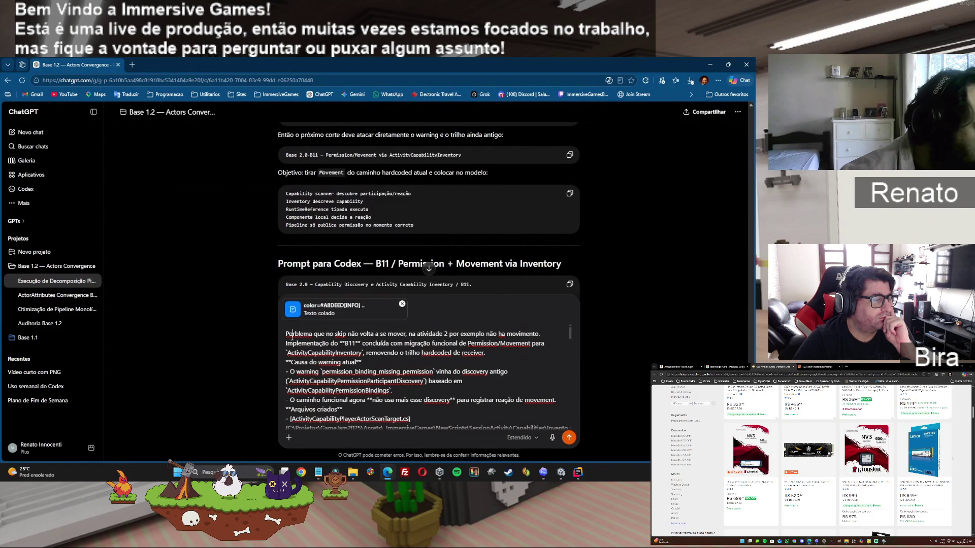
pyautogui.rightClick(301, 330)
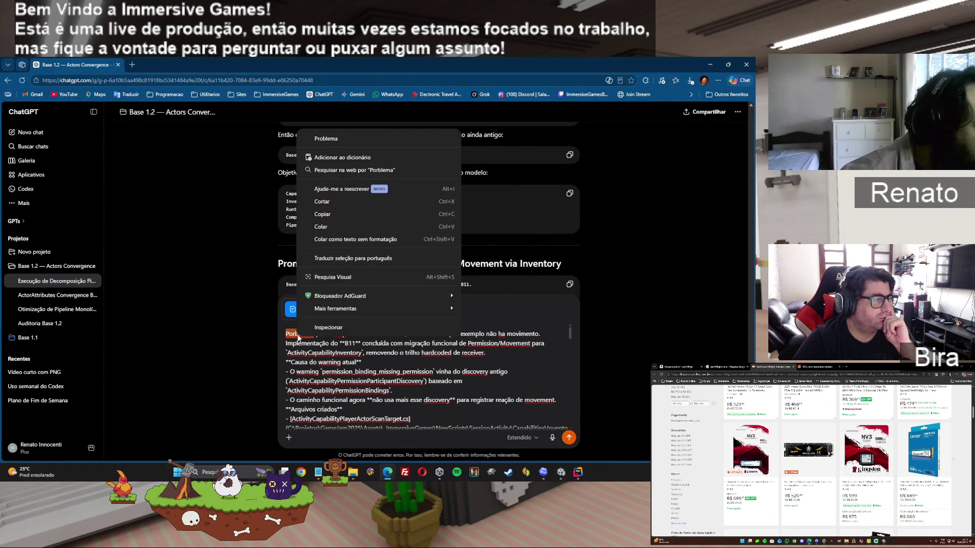
pyautogui.click(320, 138)
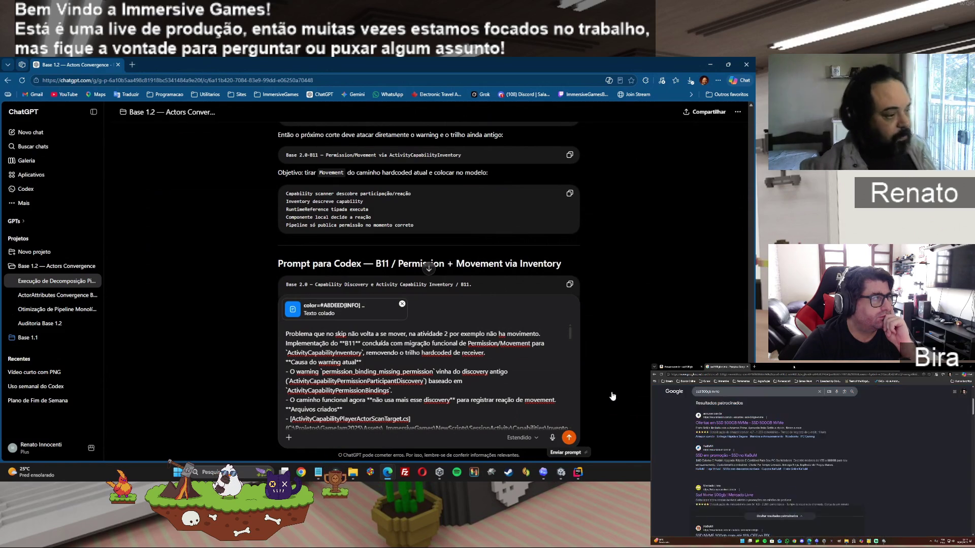
pyautogui.press('Return')
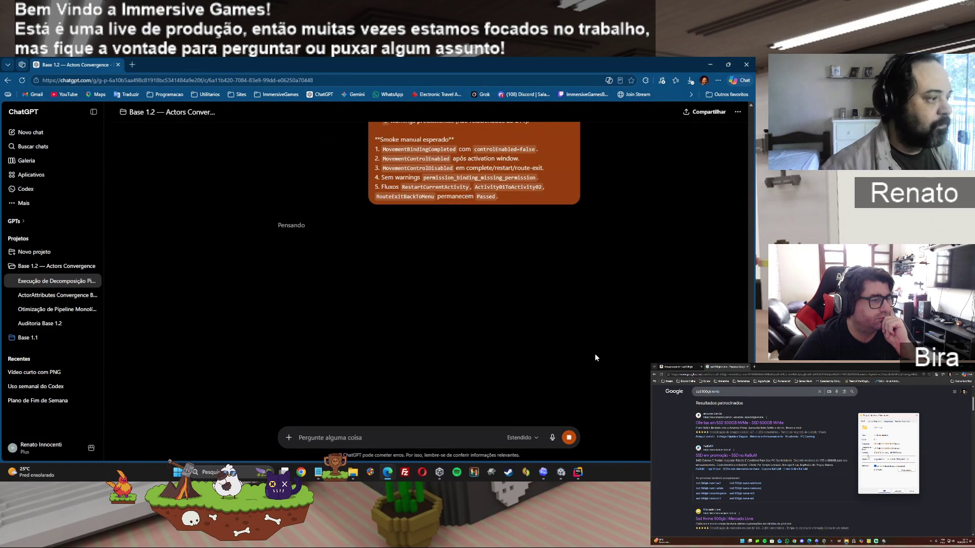
# Bring Unity back to the front and enter play mode again
pyautogui.click(560, 473)
pyautogui.click(365, 80)
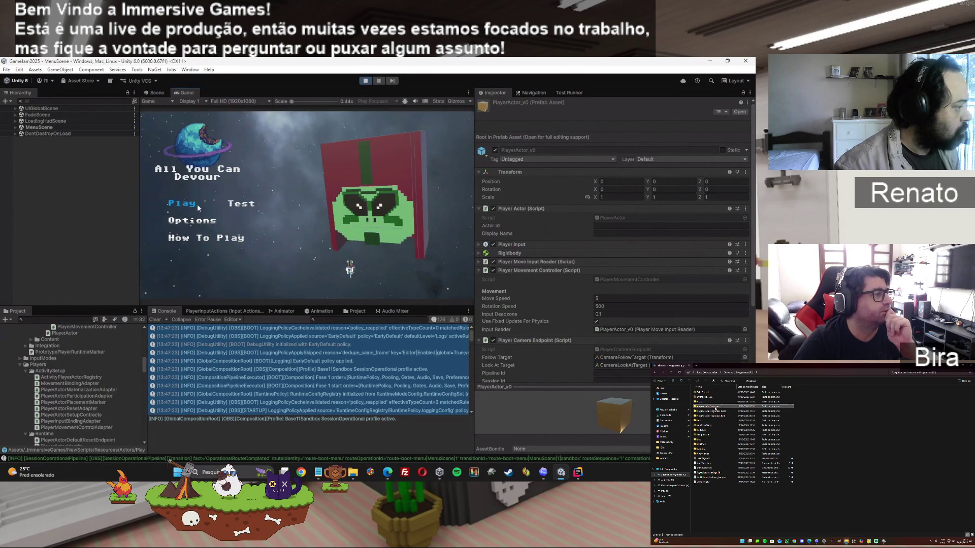
# Start the game and inspect PlayerStart_01 and the spawned PlayerActor::player1 in the hierarchy
pyautogui.click(192, 204)
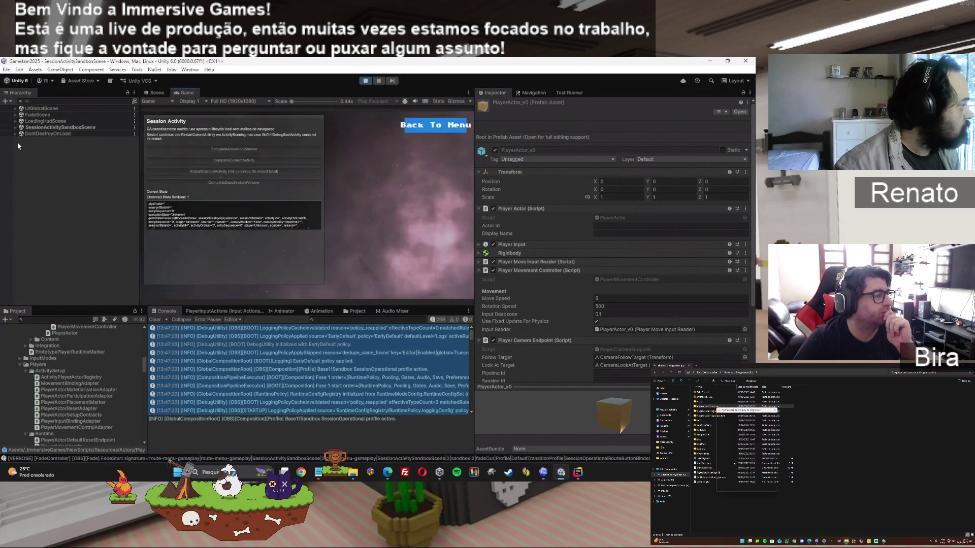
pyautogui.click(15, 129)
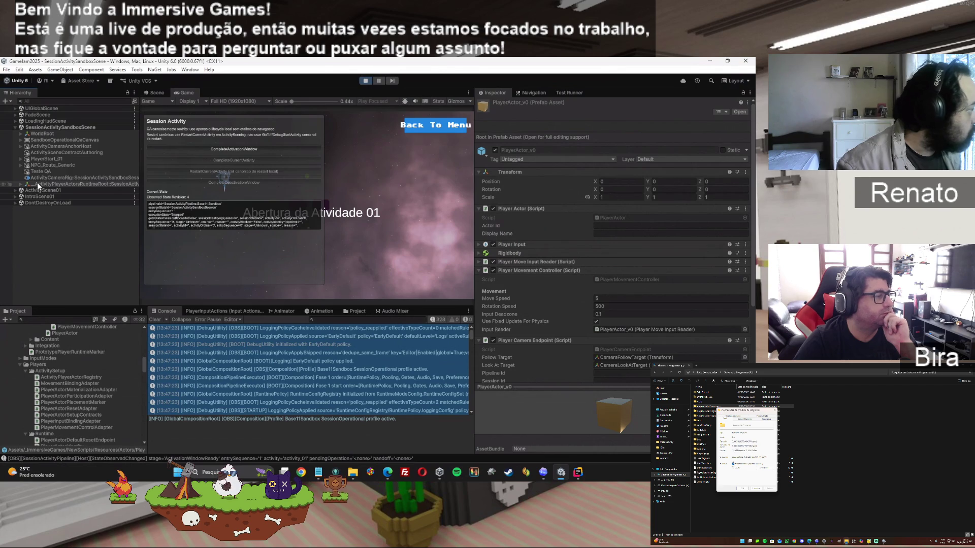
pyautogui.click(41, 160)
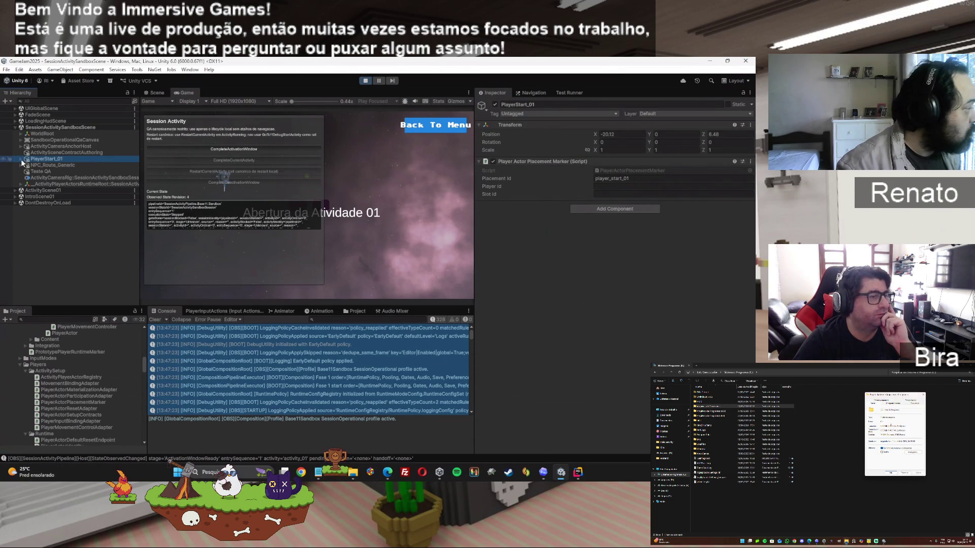
pyautogui.click(23, 184)
pyautogui.click(20, 184)
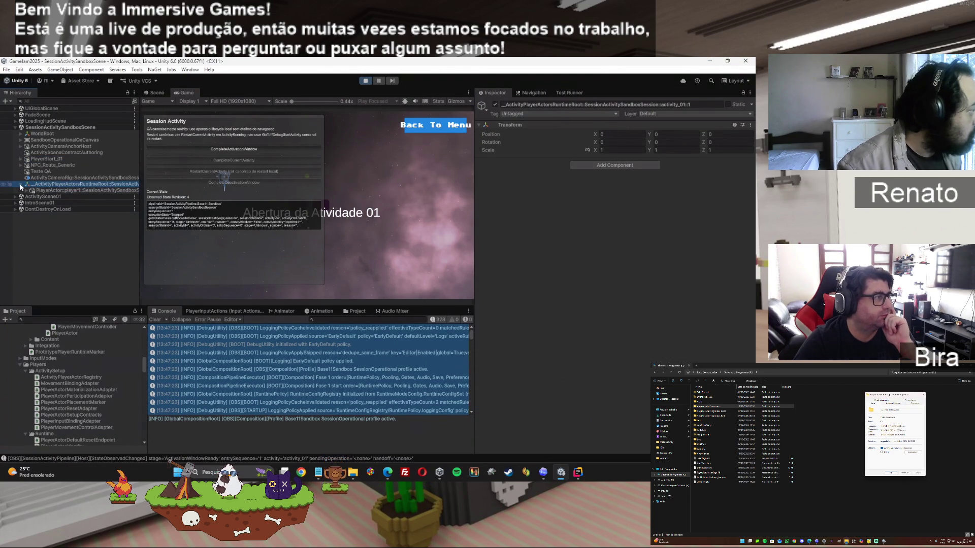
pyautogui.click(60, 190)
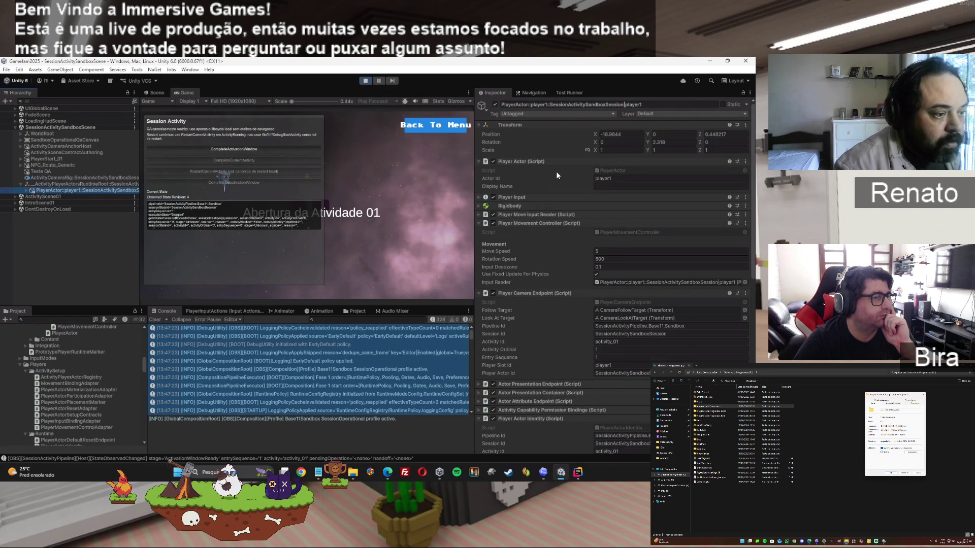
# Review PlayerActor::player1's components in the Inspector, then stop play mode
pyautogui.scroll(-5, 552, 303)
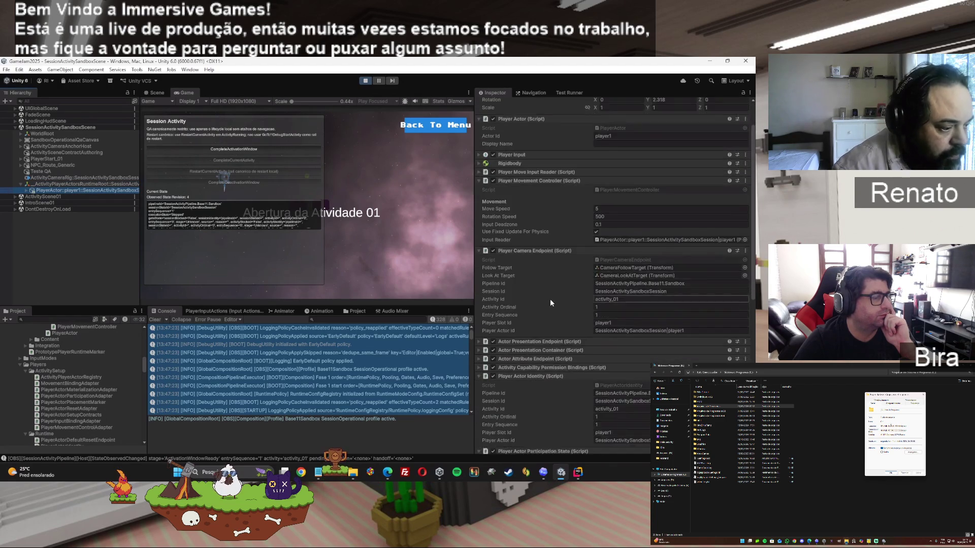
pyautogui.scroll(-4, 551, 303)
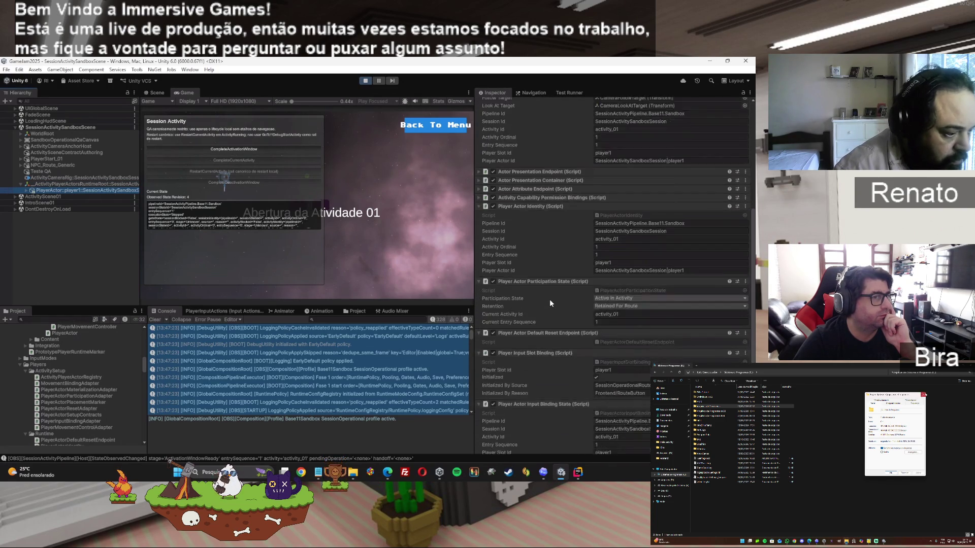
pyautogui.scroll(-4, 549, 299)
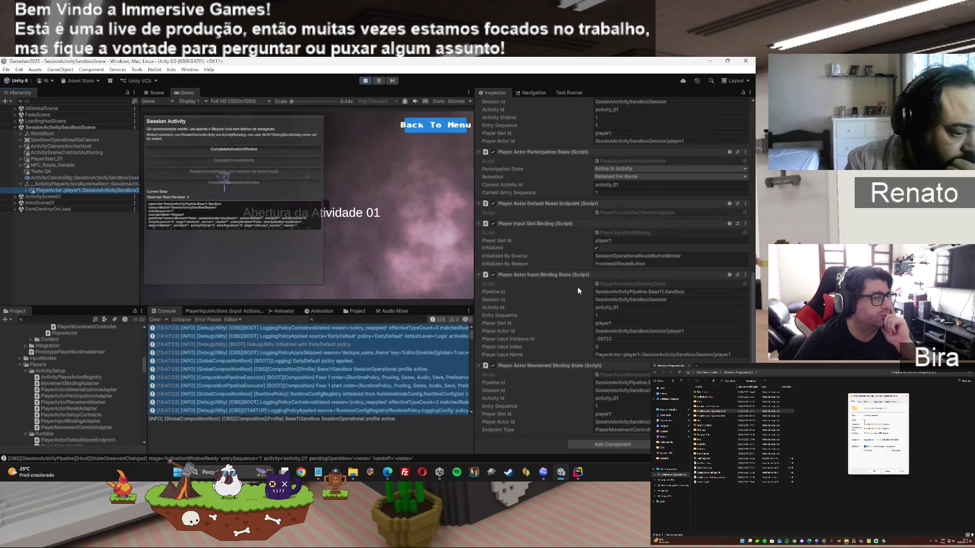
pyautogui.scroll(3, 543, 236)
pyautogui.scroll(4, 541, 235)
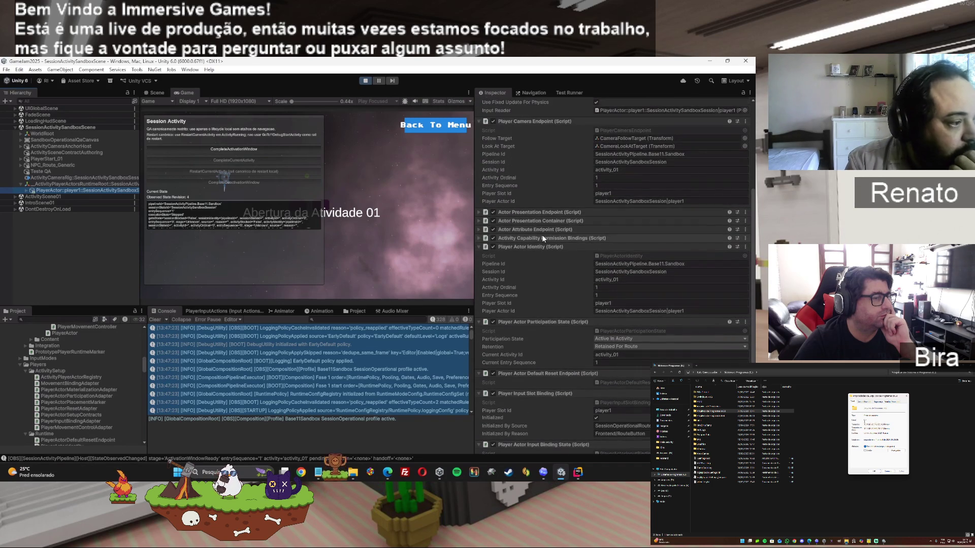
pyautogui.click(363, 81)
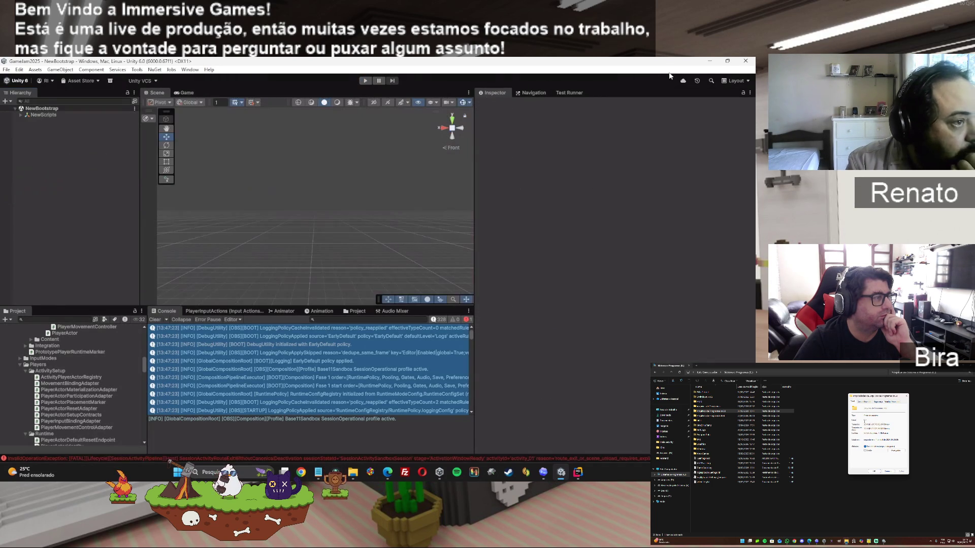
# Minimize Unity to read ChatGPT's B11 smoke evaluation in Edge
pyautogui.click(708, 63)
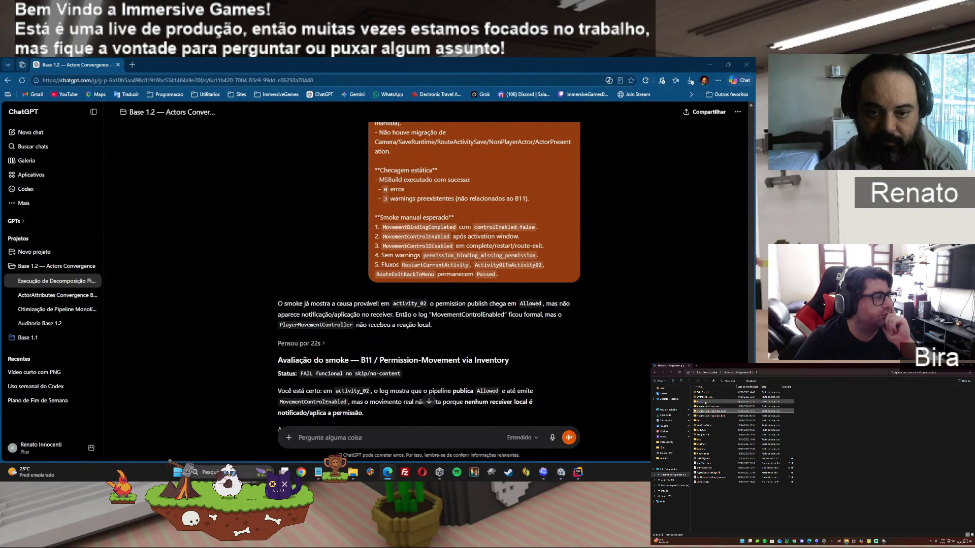
pyautogui.rightClick(705, 445)
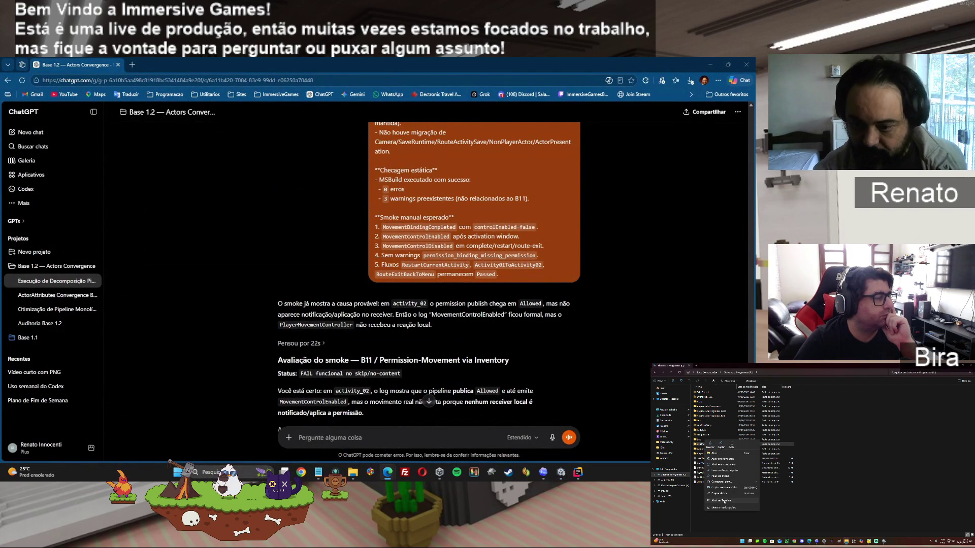
pyautogui.click(721, 493)
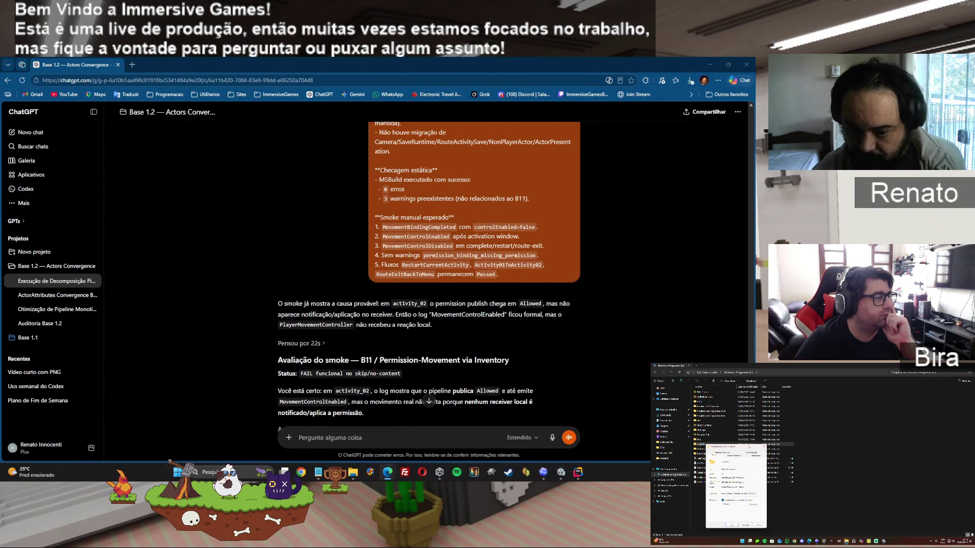
pyautogui.moveTo(731, 447)
pyautogui.mouseDown()
pyautogui.moveTo(892, 465)
pyautogui.moveTo(874, 398)
pyautogui.mouseUp()
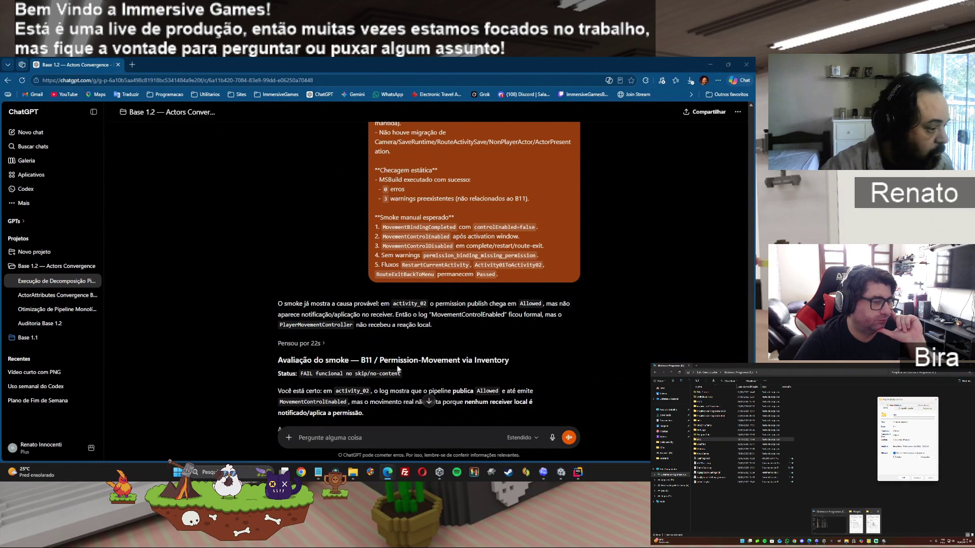
# Copy the 'Prompt para Codex — B11 Fix' code block and switch to Codex
pyautogui.scroll(-2, 397, 364)
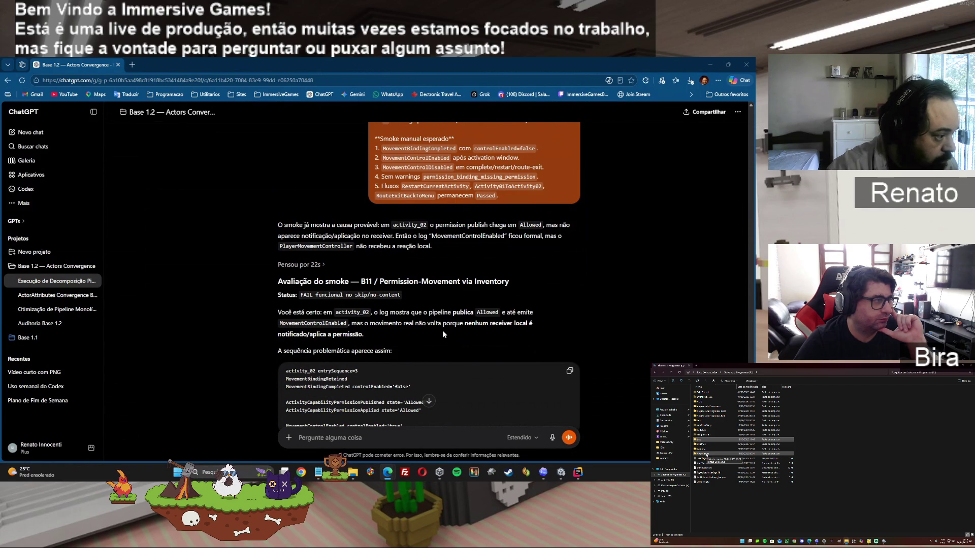
pyautogui.scroll(-3, 441, 330)
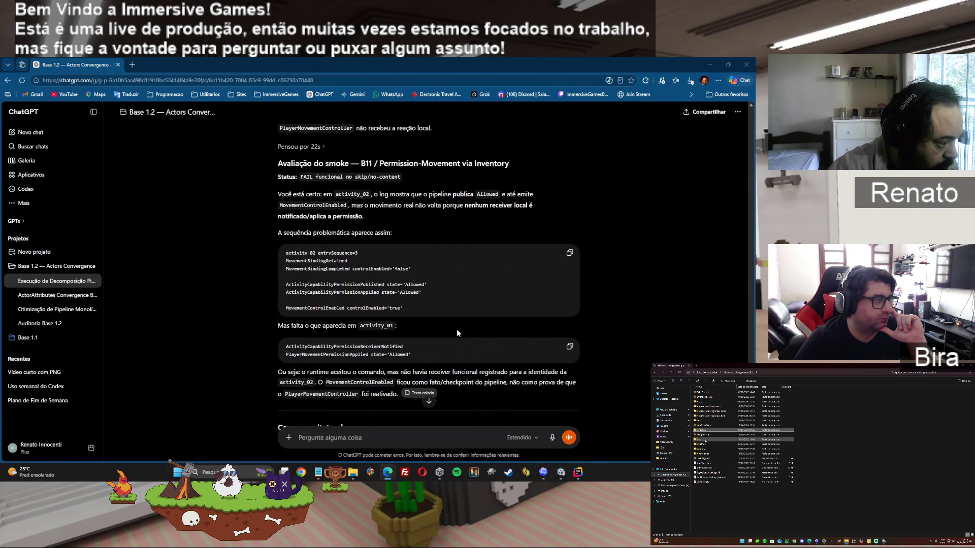
pyautogui.scroll(-2, 457, 332)
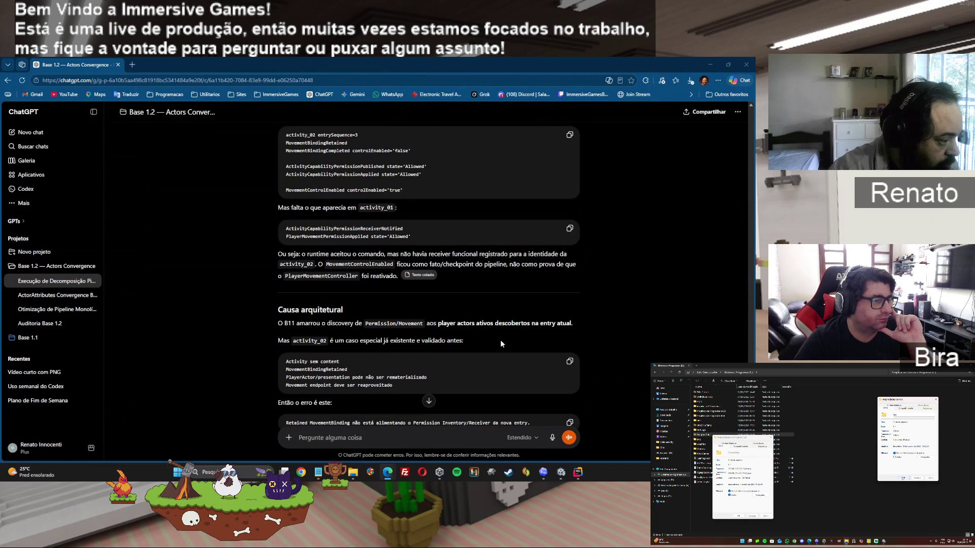
pyautogui.scroll(-1, 500, 344)
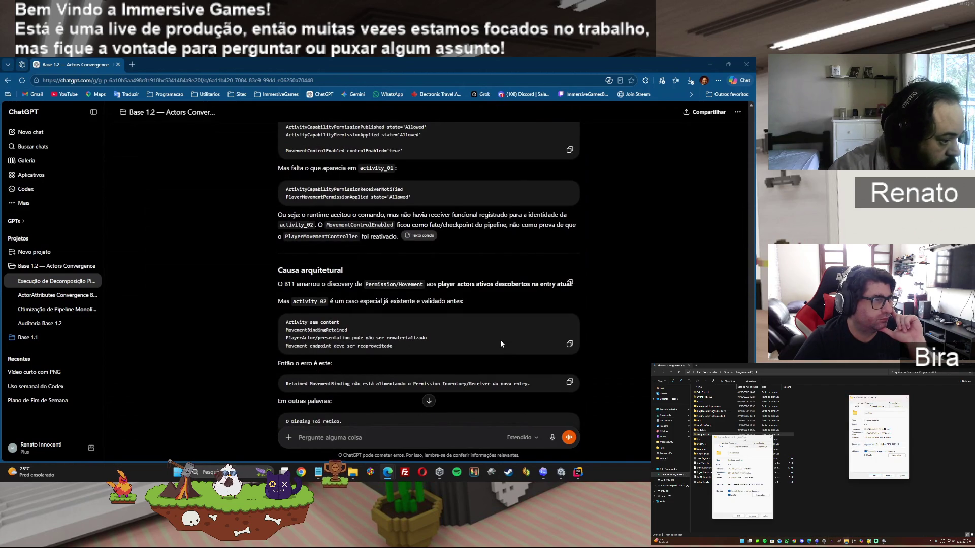
pyautogui.scroll(-2, 501, 343)
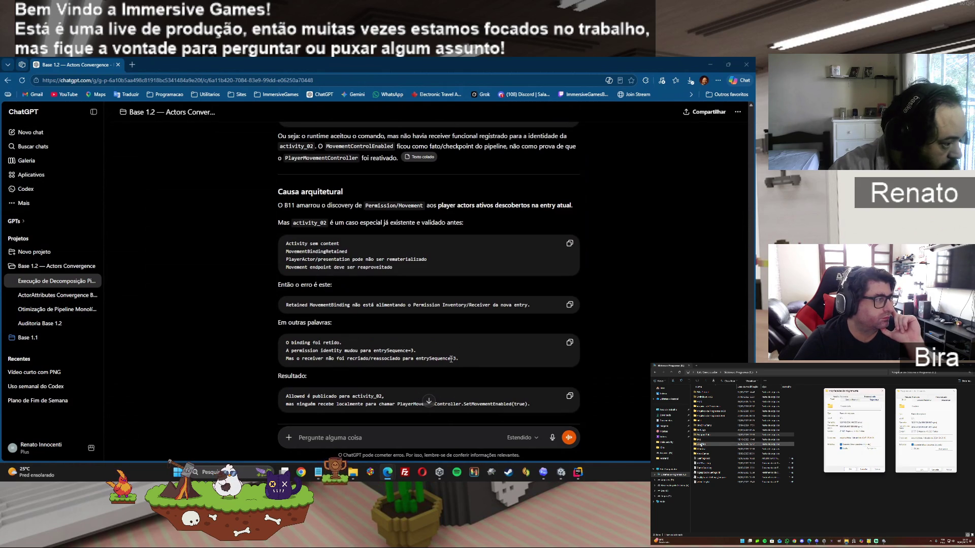
pyautogui.scroll(-2, 355, 335)
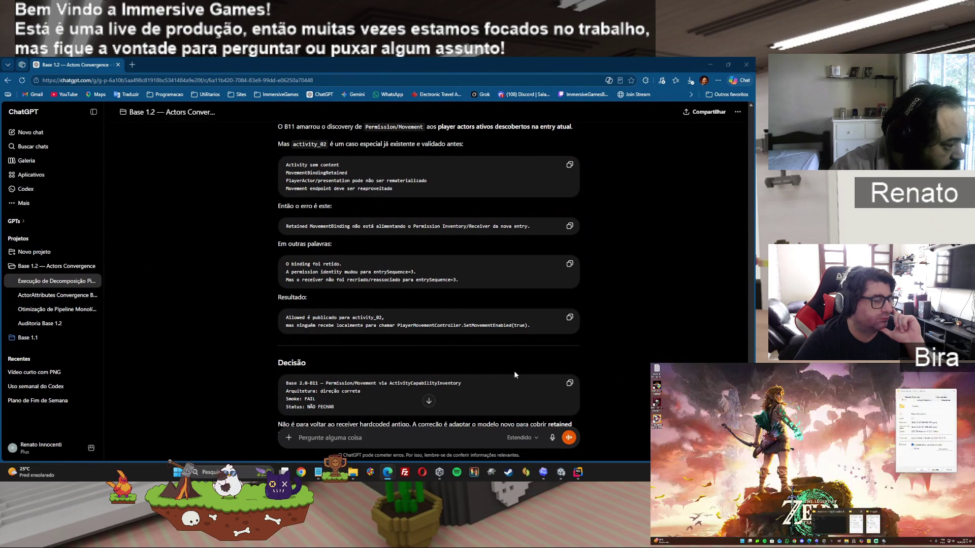
pyautogui.scroll(-4, 514, 374)
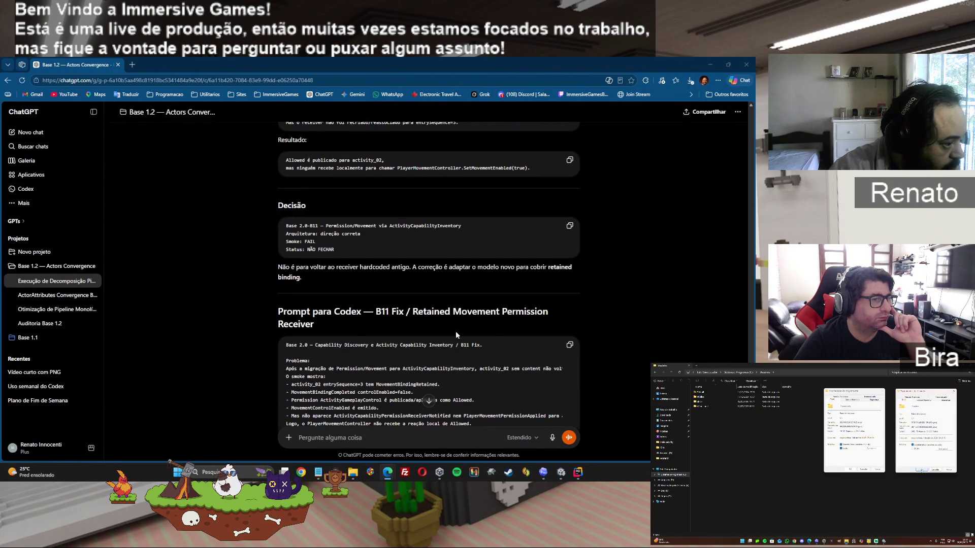
pyautogui.click(570, 344)
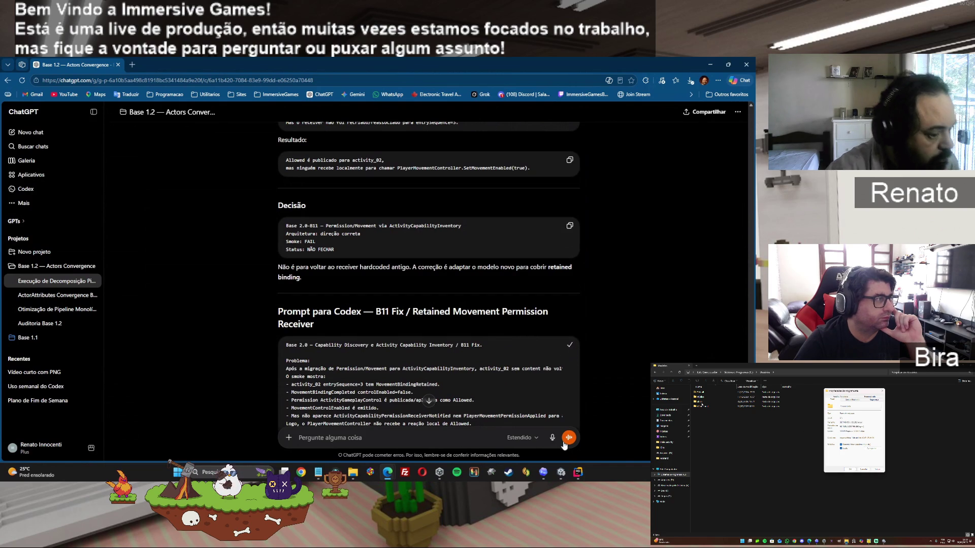
pyautogui.click(543, 472)
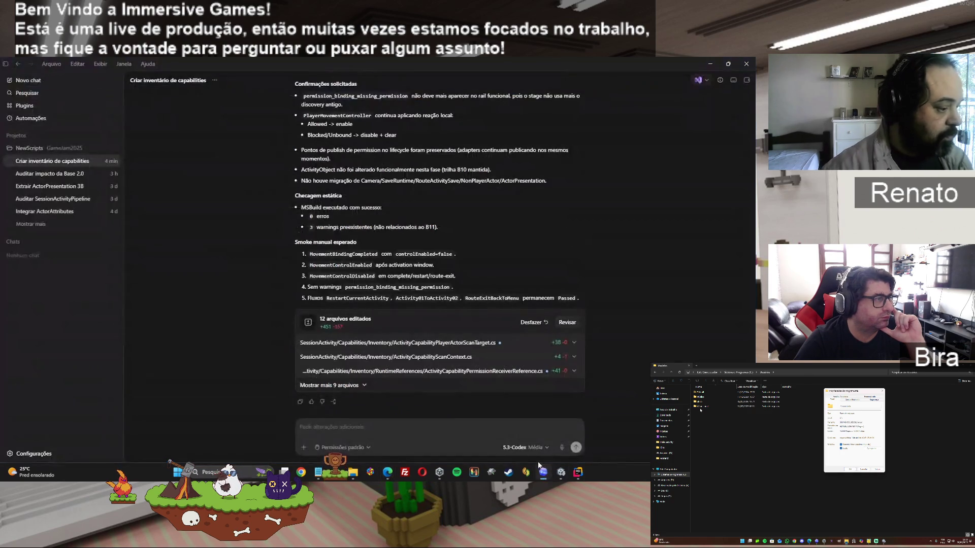
# Paste the B11 Fix prompt into Codex and send it
pyautogui.click(411, 432)
pyautogui.hotkey('ctrl', 'v')
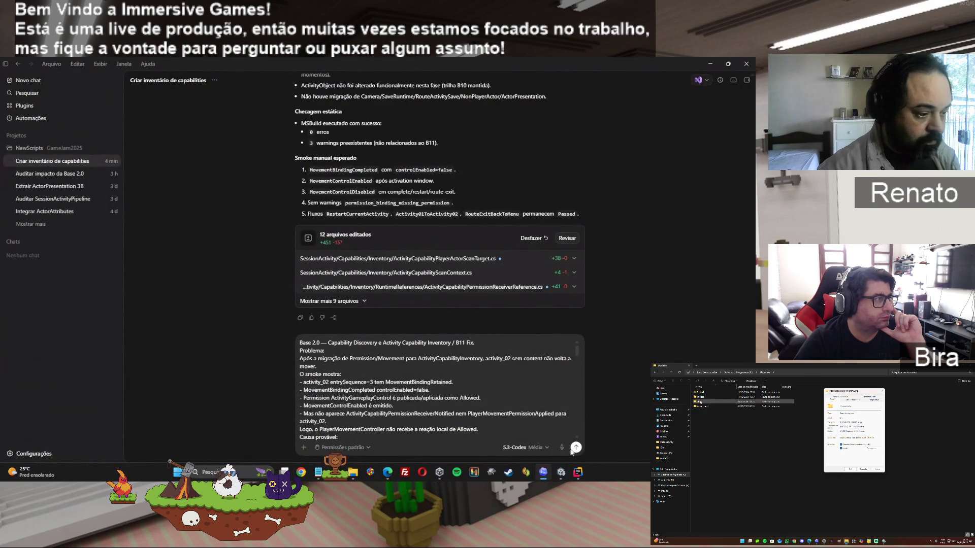
pyautogui.click(575, 448)
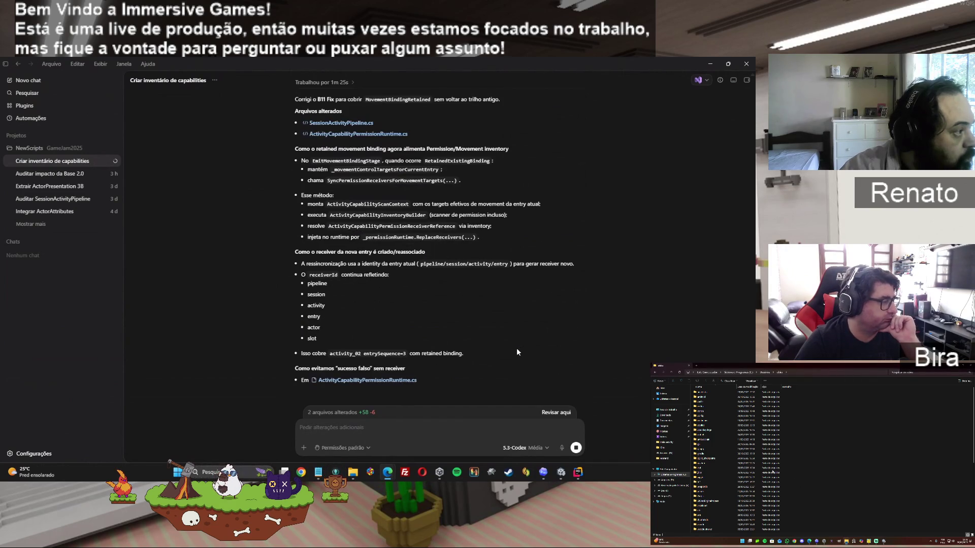
# Review Codex's B11 Fix report (2 edited files, +58 −6) and return to ChatGPT
pyautogui.scroll(1, 516, 349)
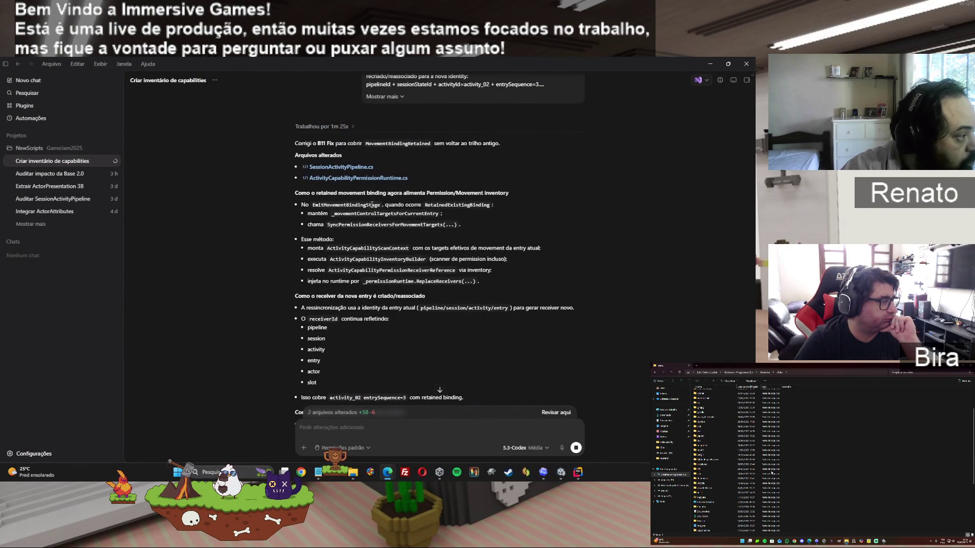
pyautogui.scroll(-2, 529, 327)
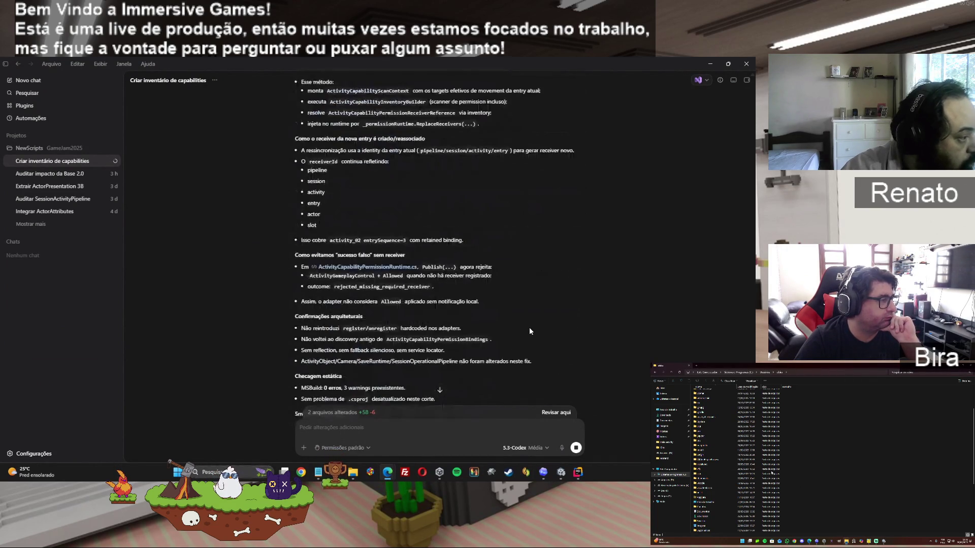
pyautogui.scroll(-3, 529, 327)
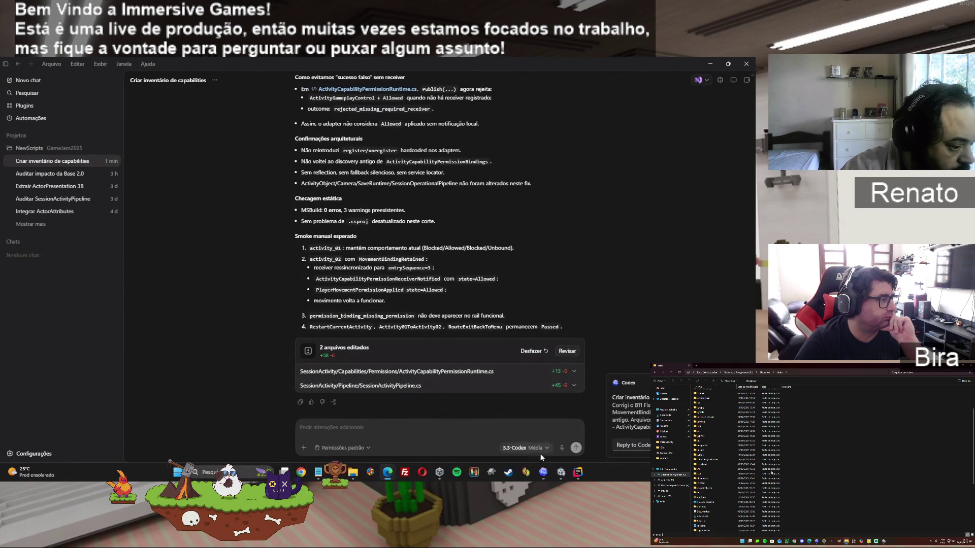
pyautogui.moveTo(384, 467)
pyautogui.click(369, 432)
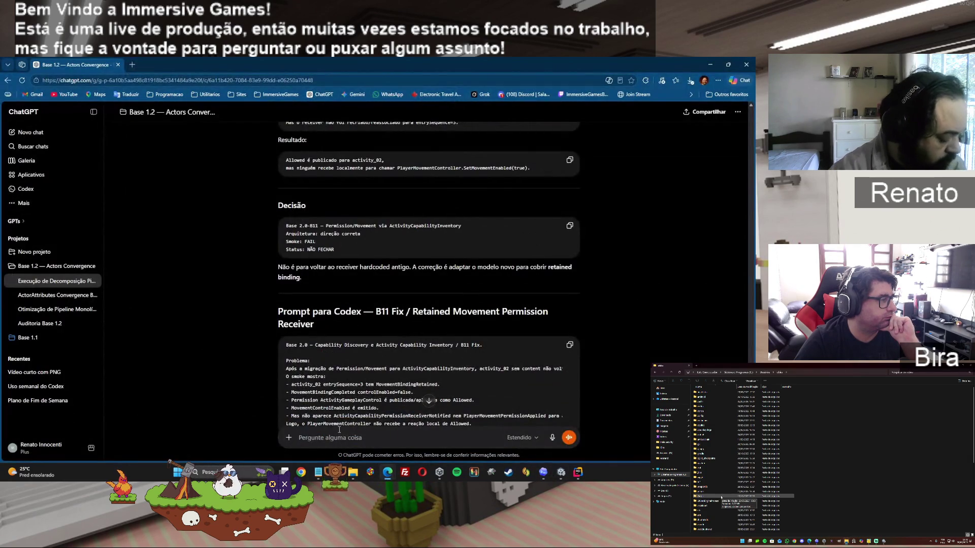
# Paste Codex's B11 Fix report into the ChatGPT message box, then switch to Unity
pyautogui.hotkey('ctrl', 'v')
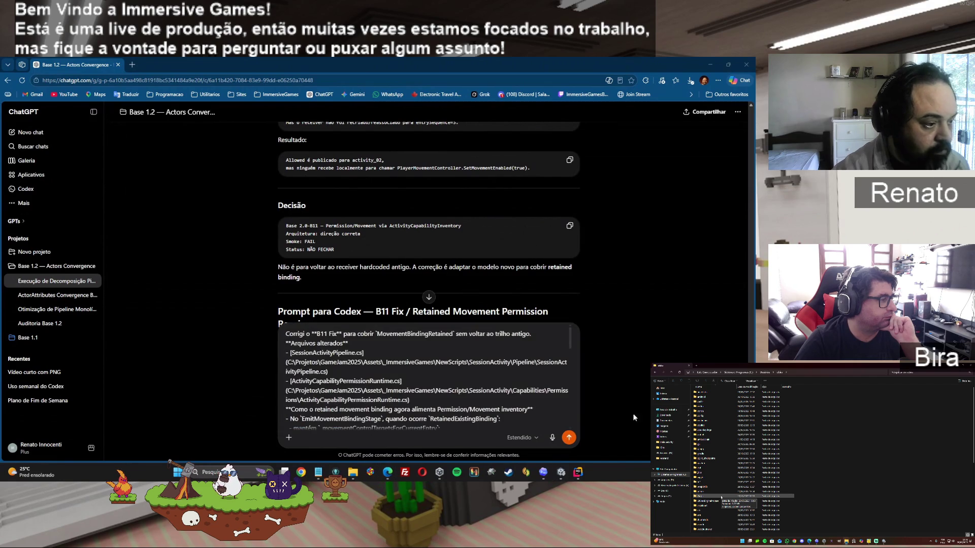
pyautogui.moveTo(564, 474)
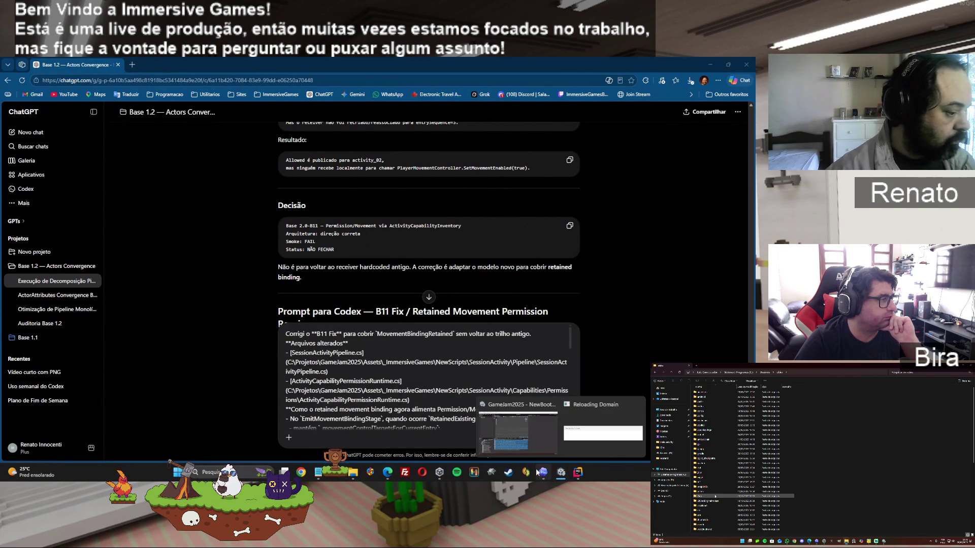
pyautogui.click(524, 407)
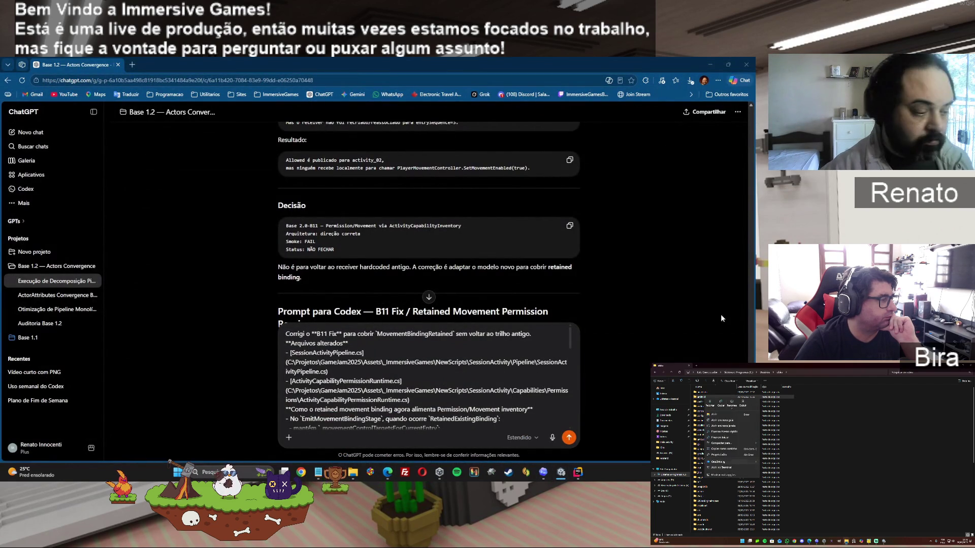
pyautogui.moveTo(561, 473)
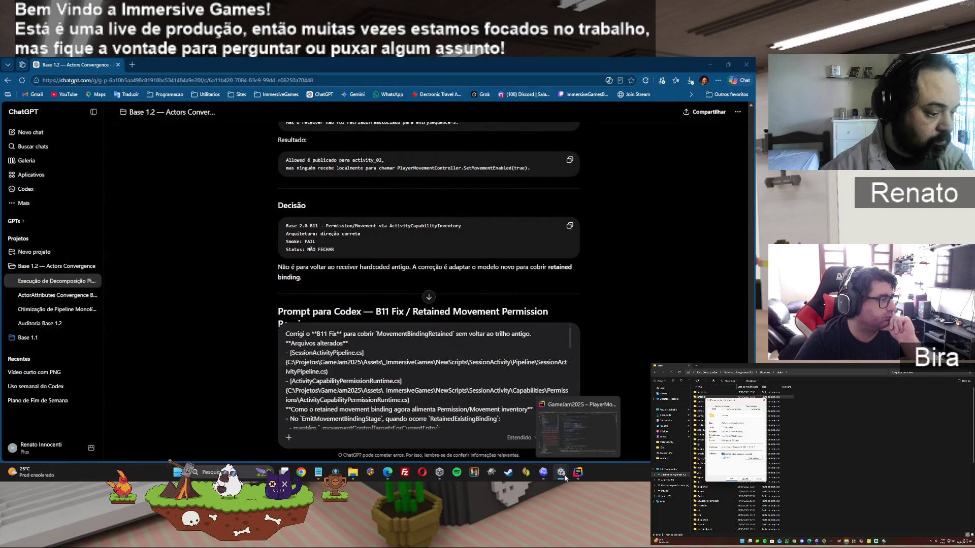
pyautogui.click(556, 440)
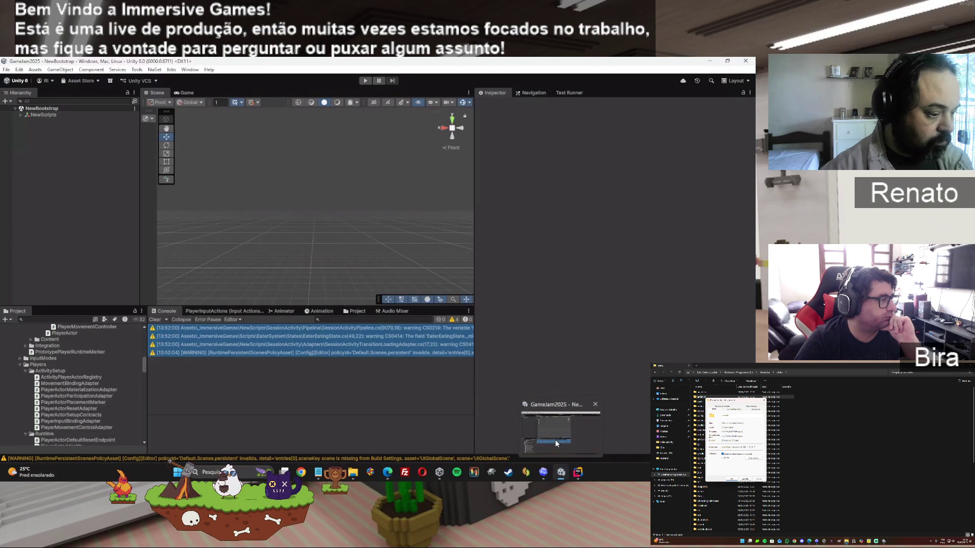
# In play mode, run activity 01 through activation, restart, completion and deactivation toward activity 02
pyautogui.click(364, 81)
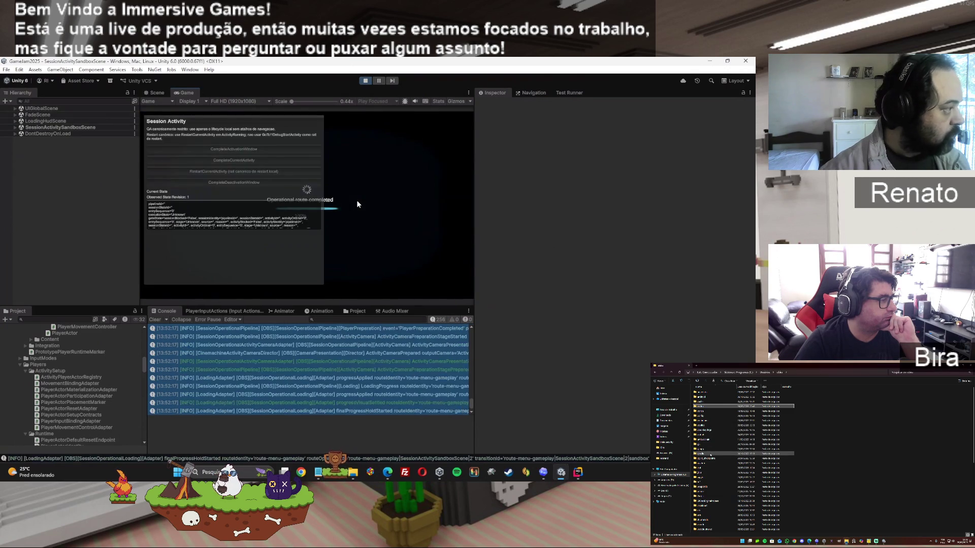
pyautogui.click(290, 153)
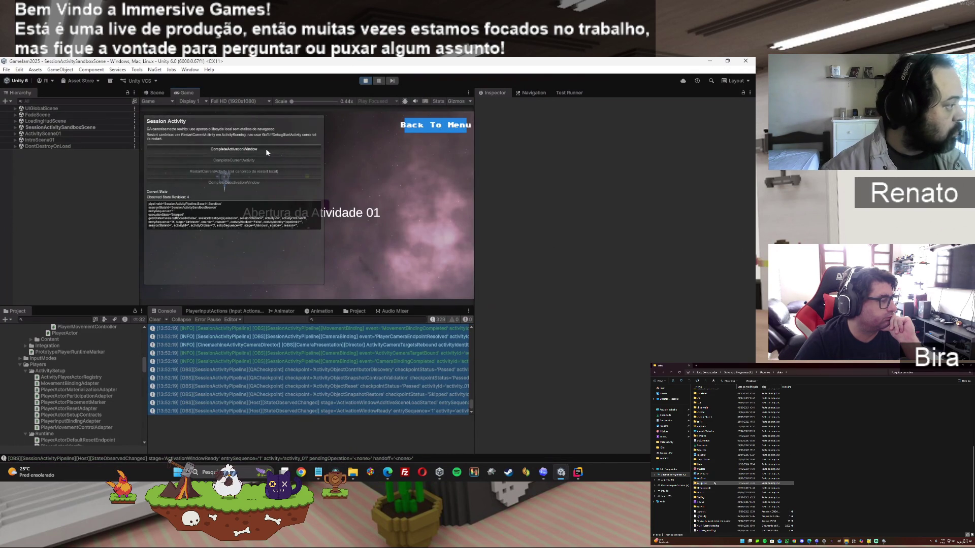
pyautogui.click(266, 148)
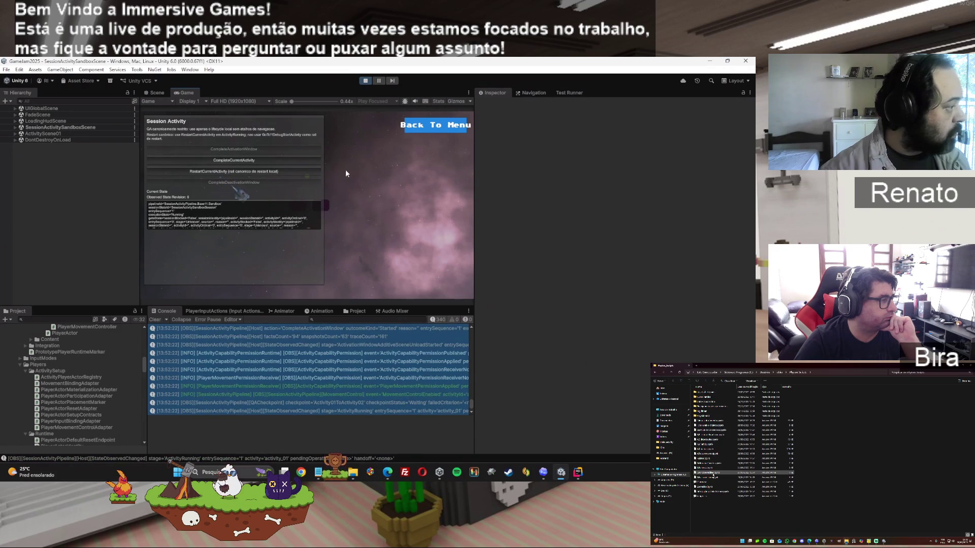
pyautogui.click(250, 170)
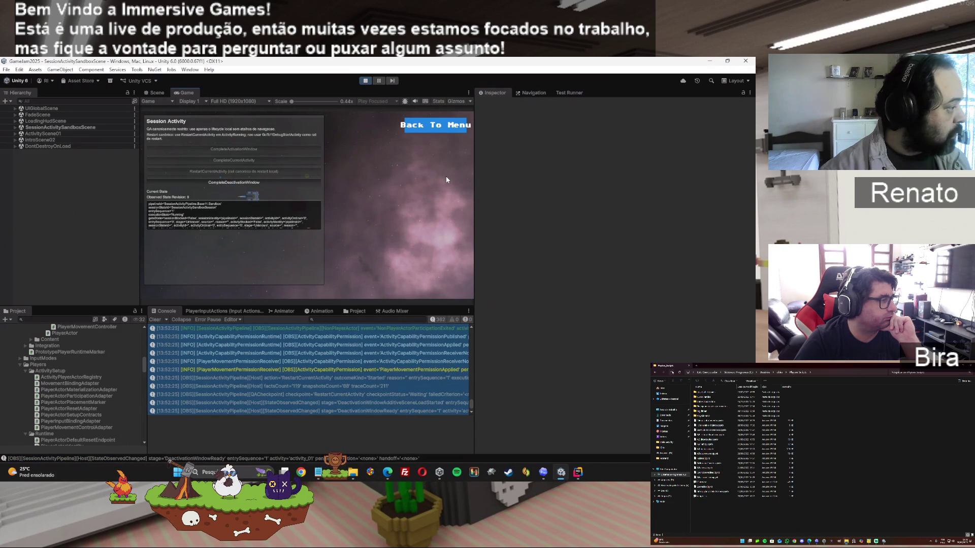
pyautogui.click(234, 183)
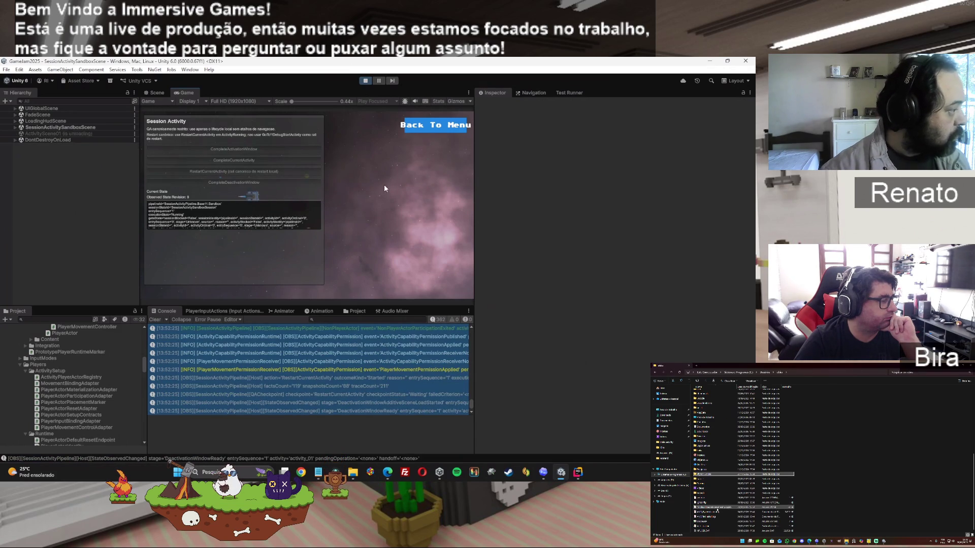
pyautogui.click(256, 148)
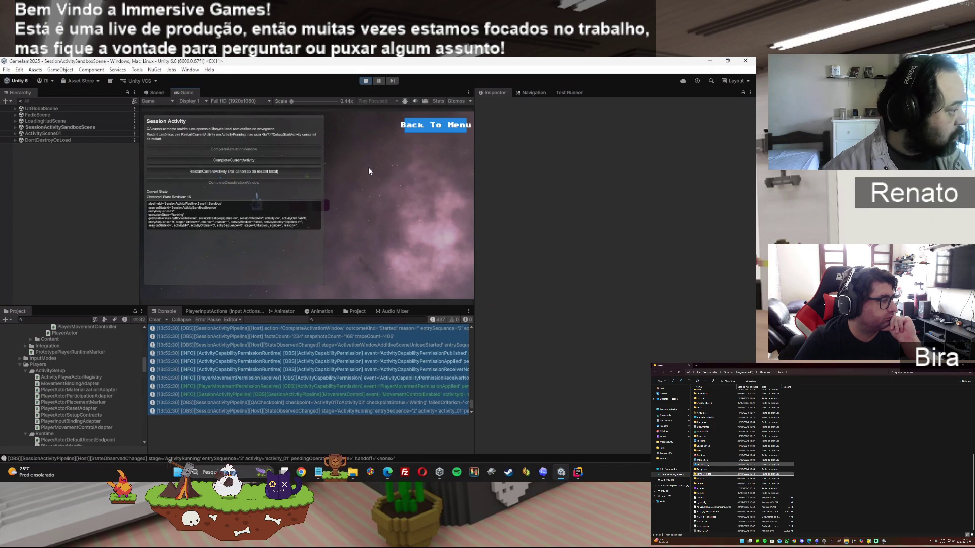
pyautogui.click(252, 160)
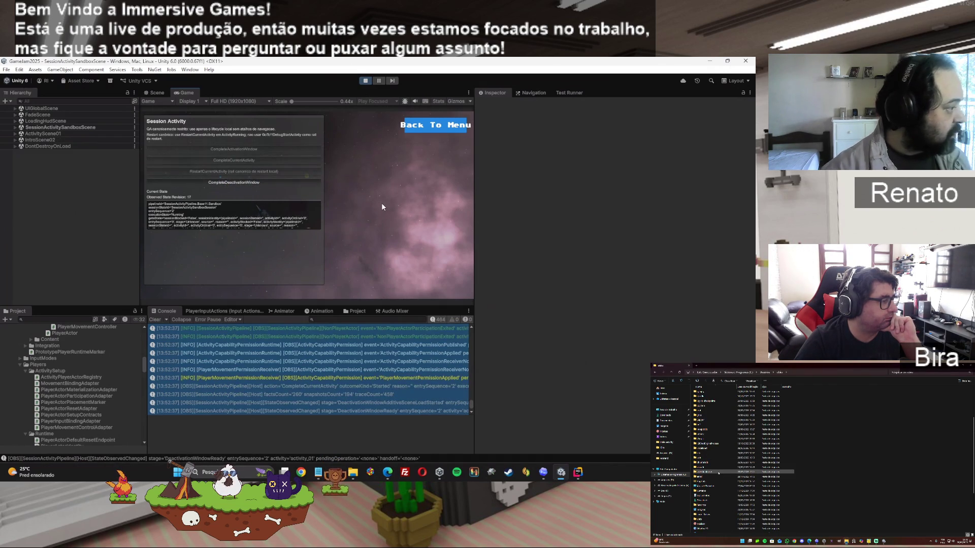
pyautogui.click(267, 185)
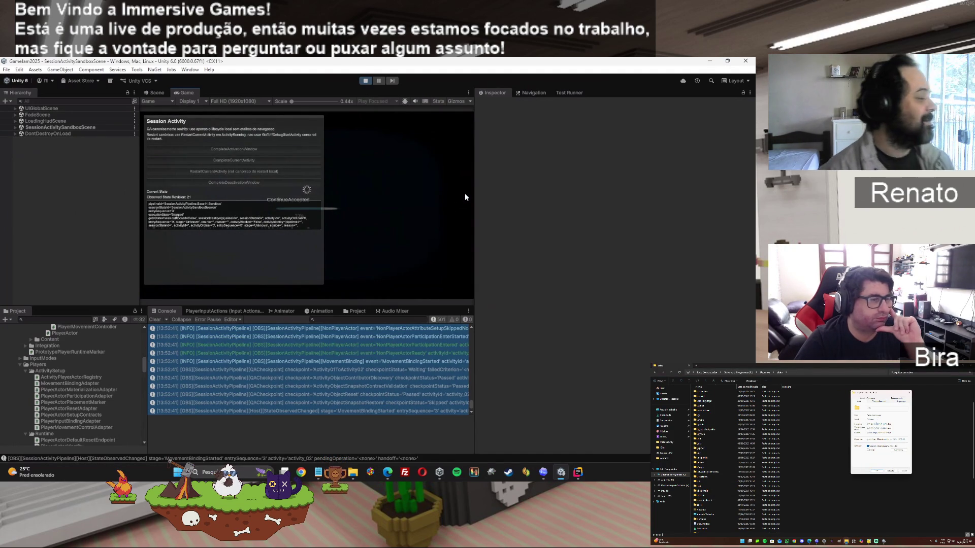
# Check the Console log entries, stop play mode and return to ChatGPT
pyautogui.click(342, 372)
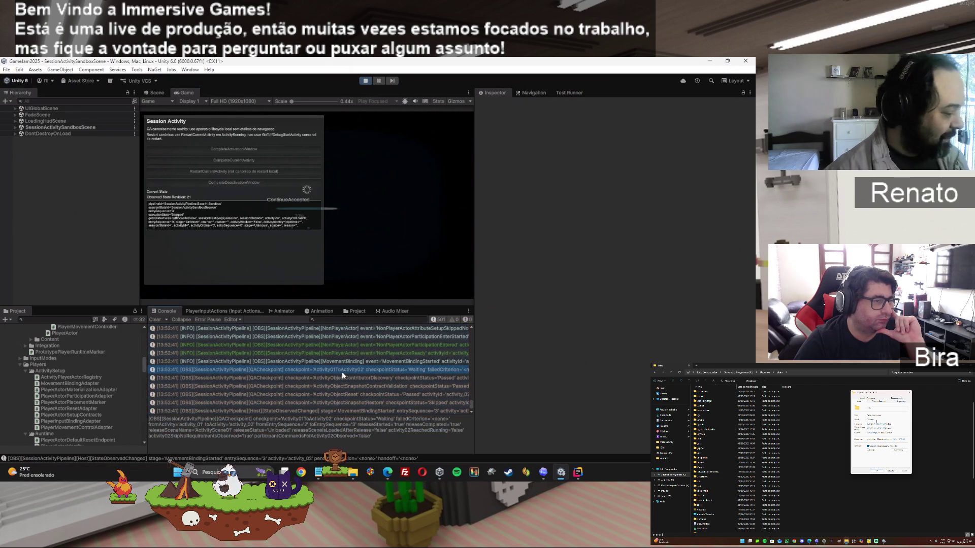
pyautogui.hotkey('ctrl', 'a')
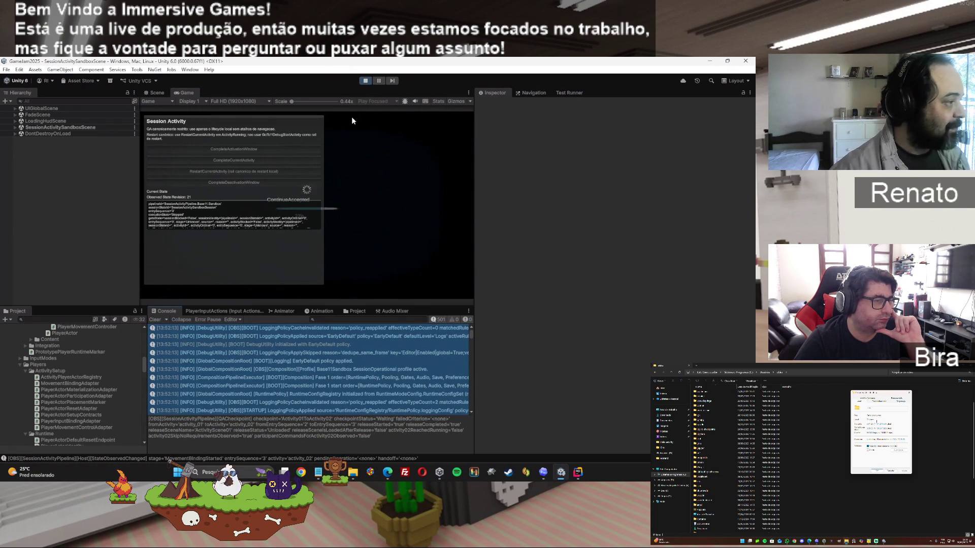
pyautogui.click(365, 81)
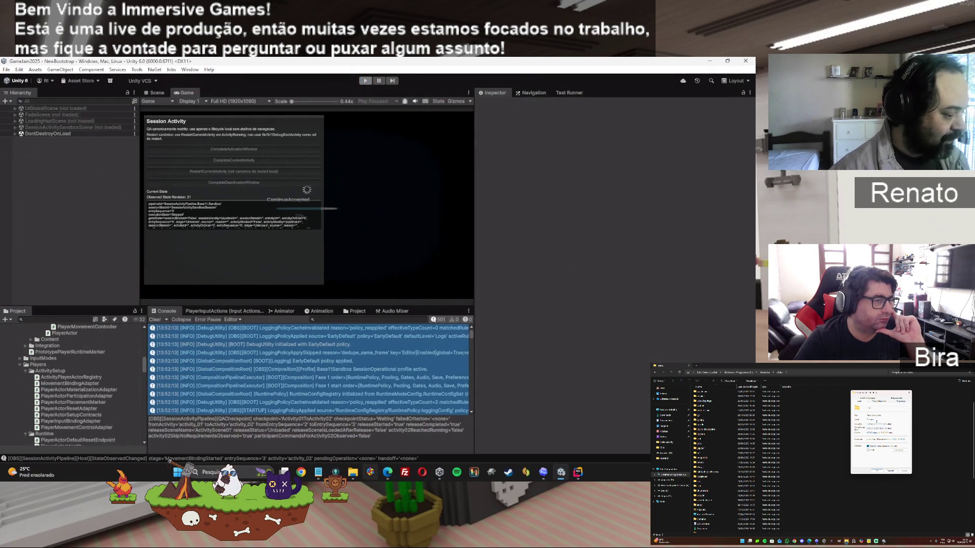
pyautogui.moveTo(387, 472)
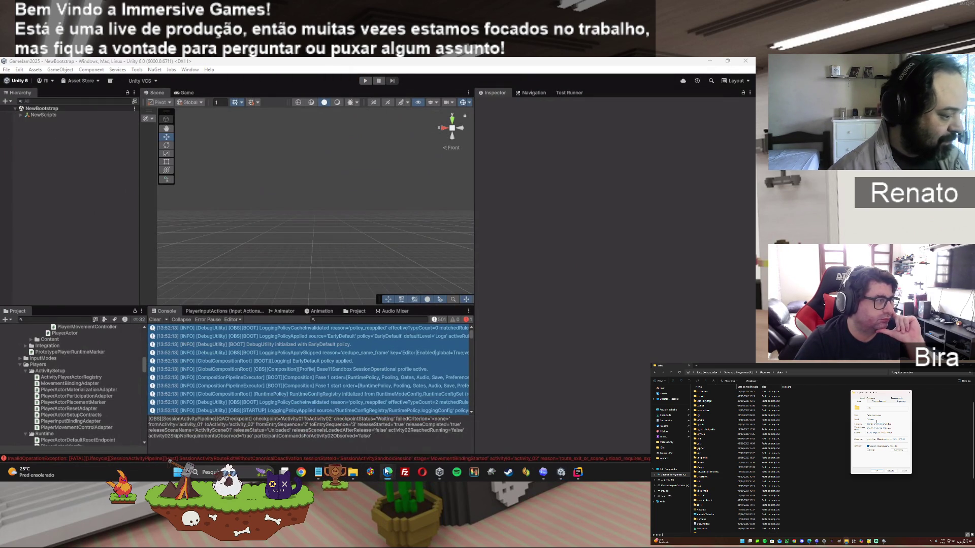
pyautogui.click(388, 429)
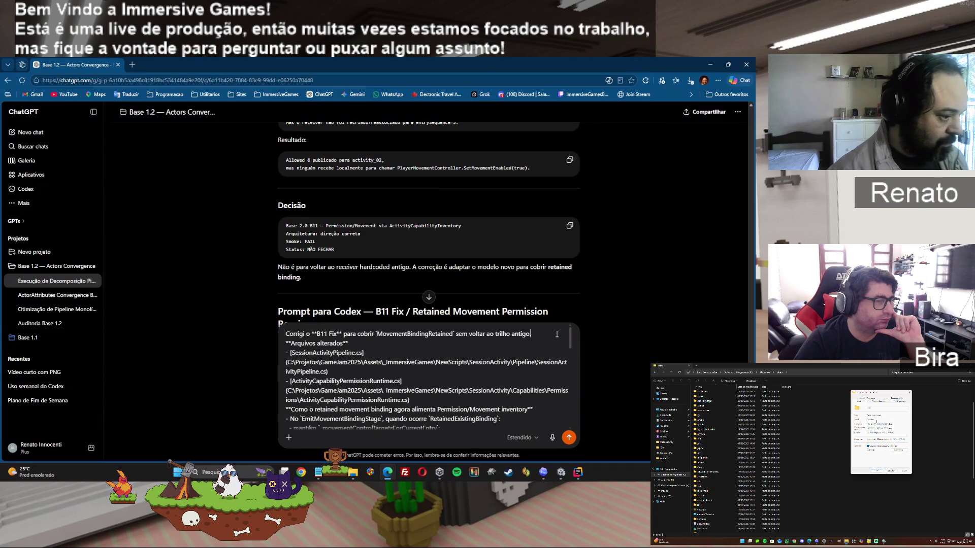
# Send the Codex report with the note 'Quase agora a troca de atividade não completa' above it
pyautogui.hotkey('ctrl', 'v')
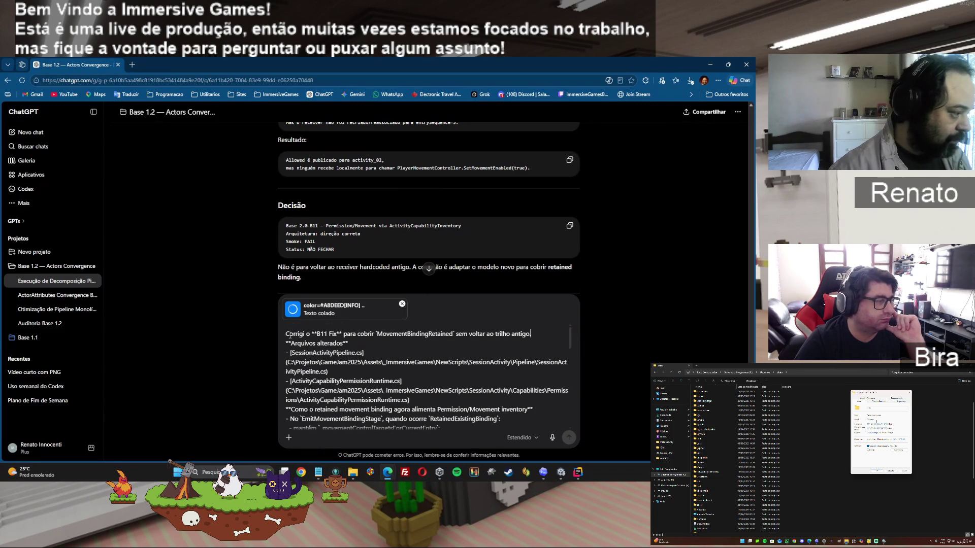
pyautogui.scroll(-5, 457, 355)
pyautogui.scroll(5, 527, 351)
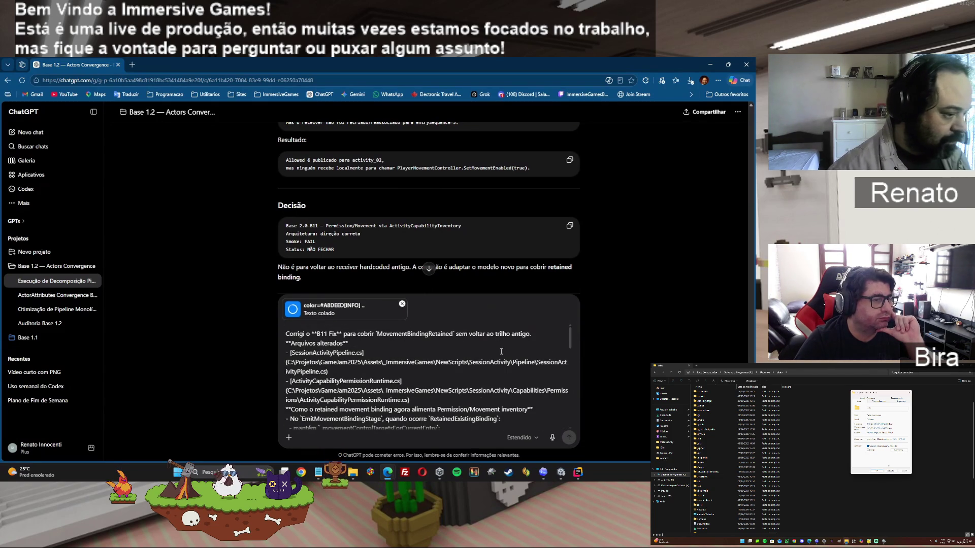
pyautogui.scroll(3, 527, 352)
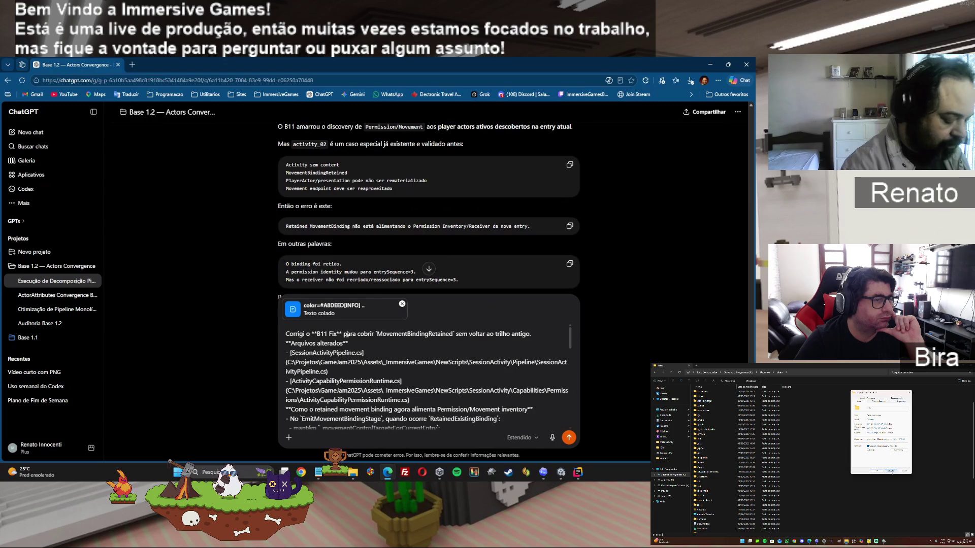
pyautogui.hotkey('shift', 'Return')
pyautogui.hotkey('shift', 'Return')
pyautogui.press('Up')
pyautogui.press('Up')
pyautogui.write('Quase')
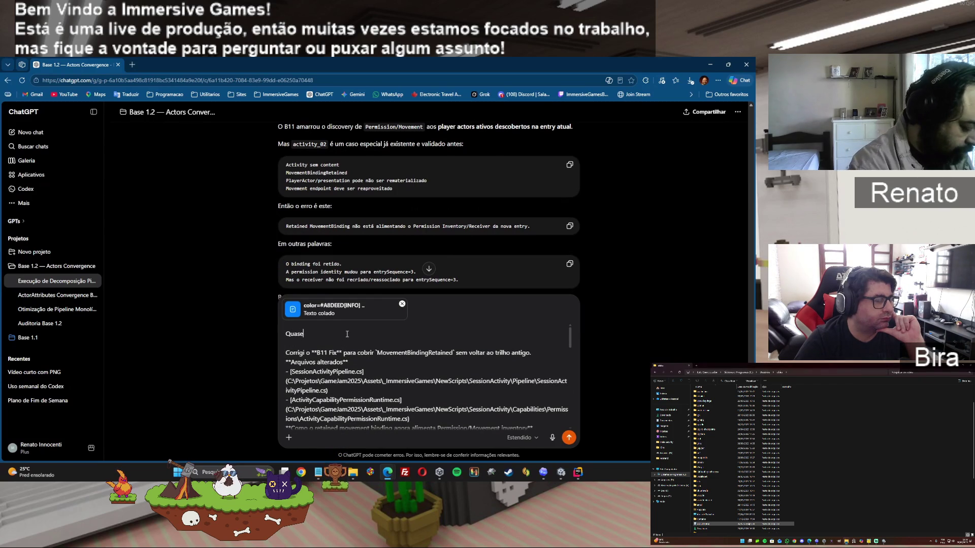
pyautogui.write(' agora a troca de')
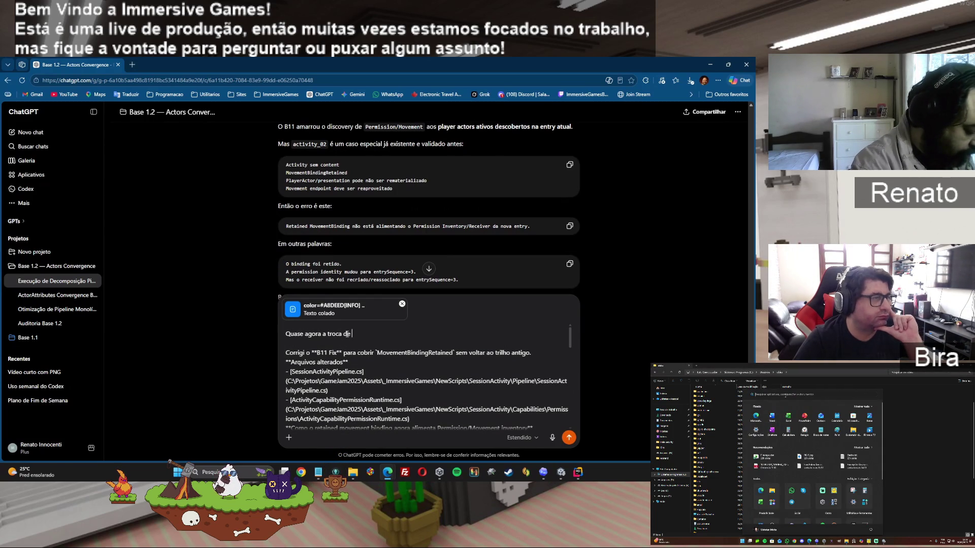
pyautogui.write(' atividade na')
pyautogui.press('BackSpace')
pyautogui.write('ão completa.')
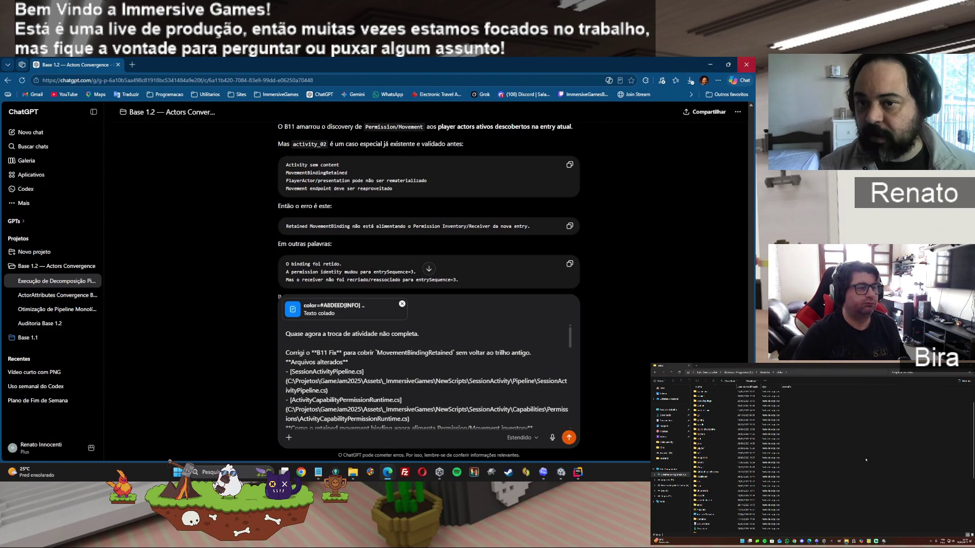
pyautogui.press('Return')
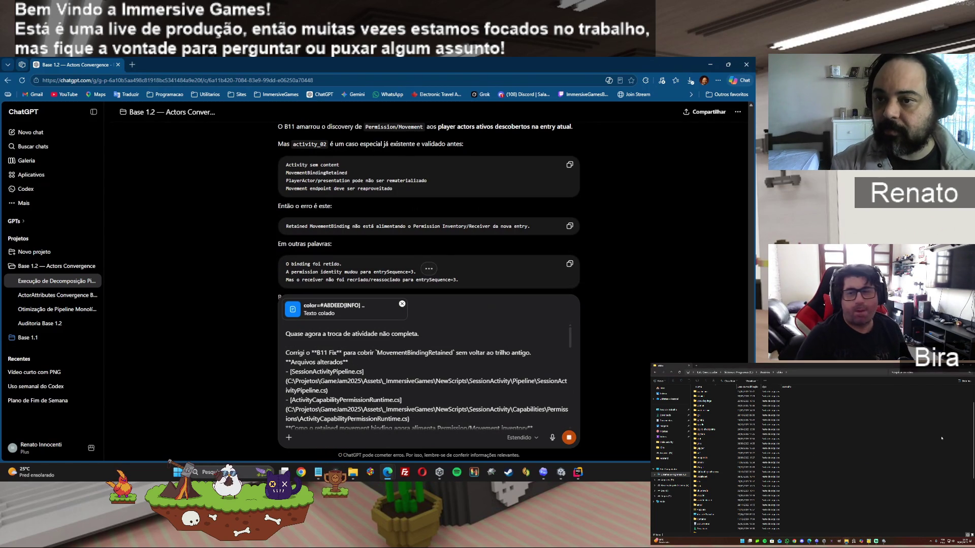
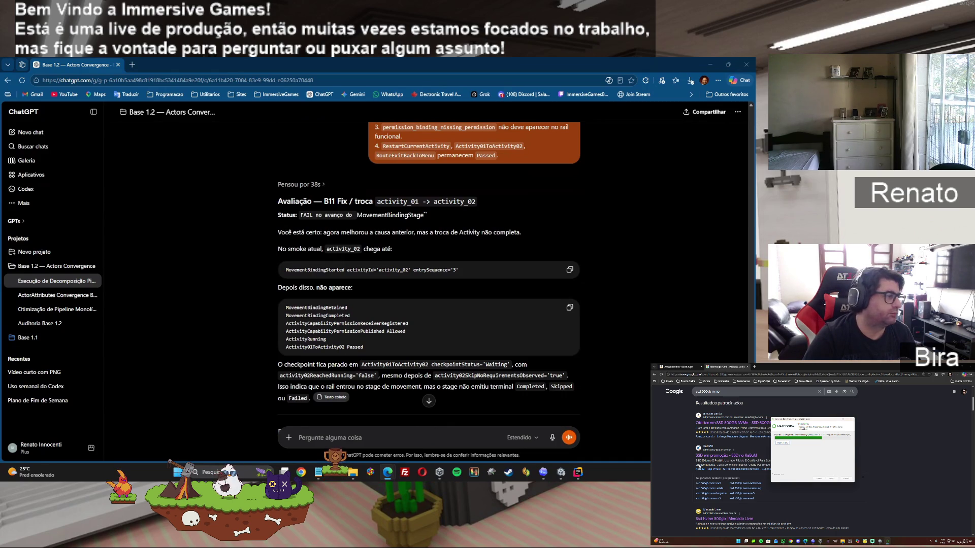
# Browse in File Explorer to the user's profile folder under C: > Usuários
pyautogui.click(842, 541)
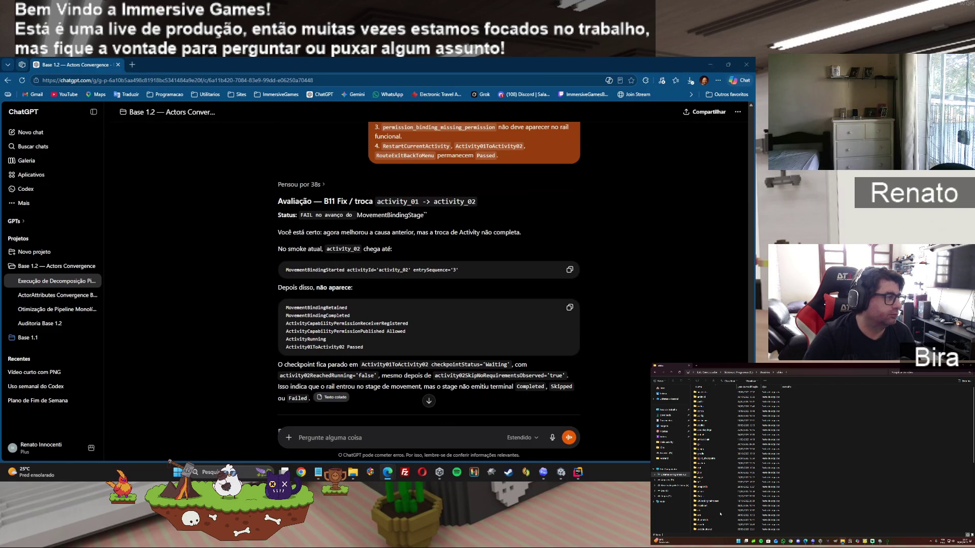
pyautogui.click(675, 469)
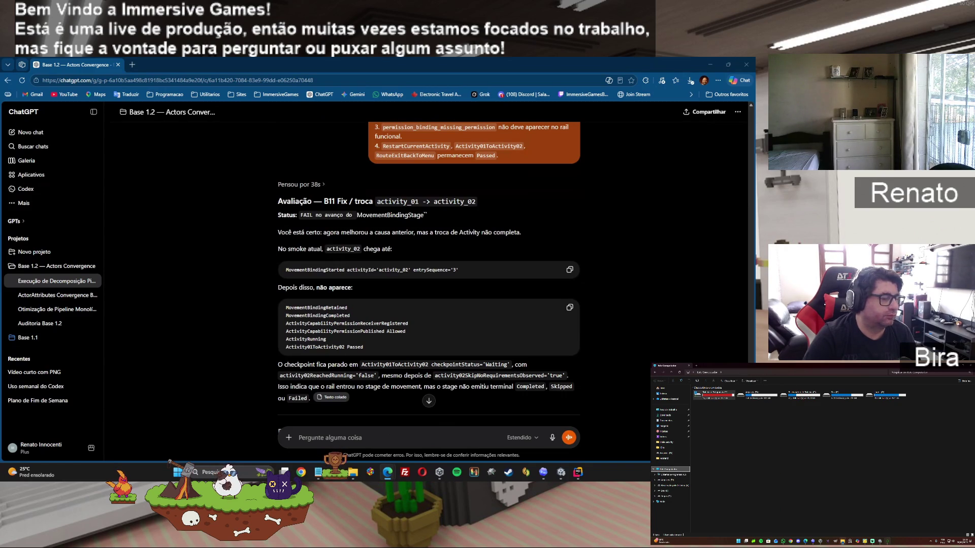
pyautogui.moveTo(887, 542)
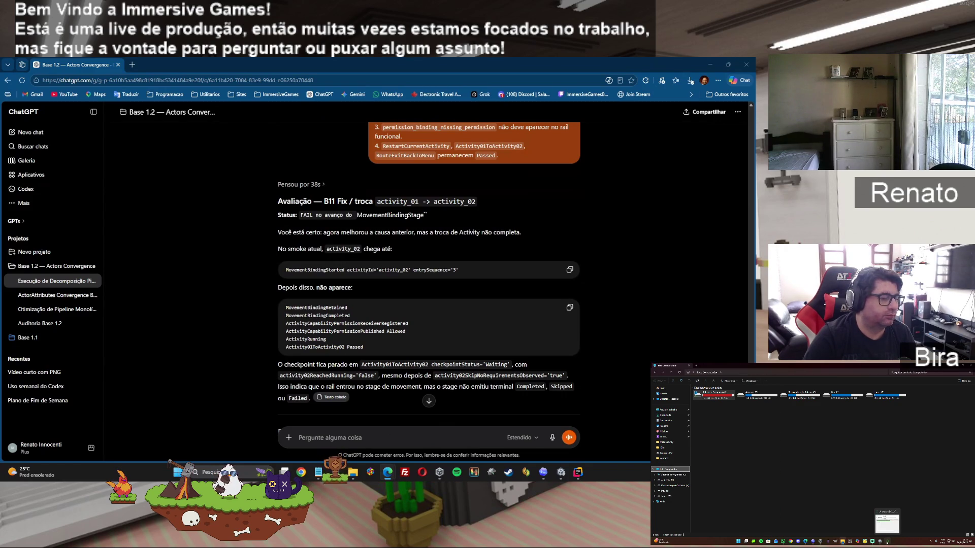
pyautogui.click(675, 475)
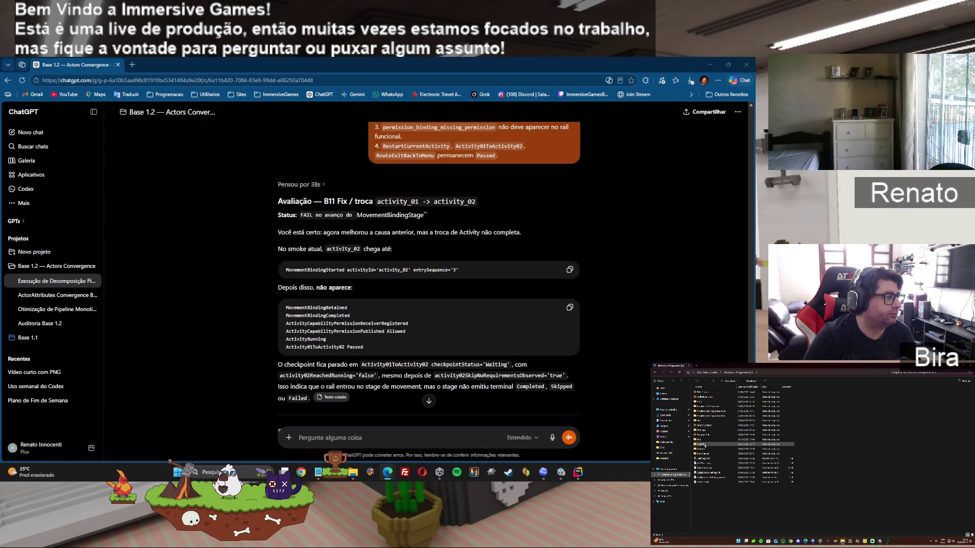
pyautogui.doubleClick(705, 445)
pyautogui.doubleClick(703, 402)
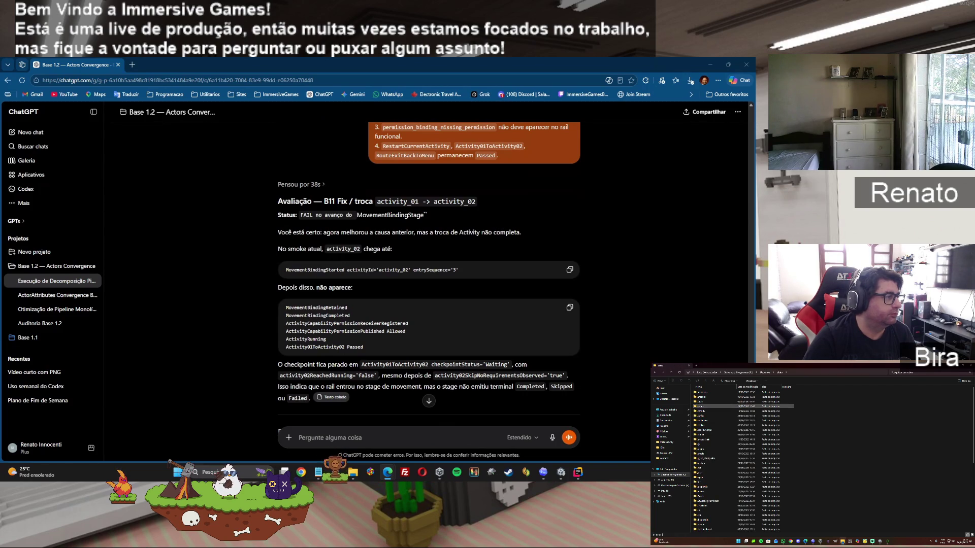
# Check the Propriedades of two subfolders in the profile folder
pyautogui.rightClick(710, 478)
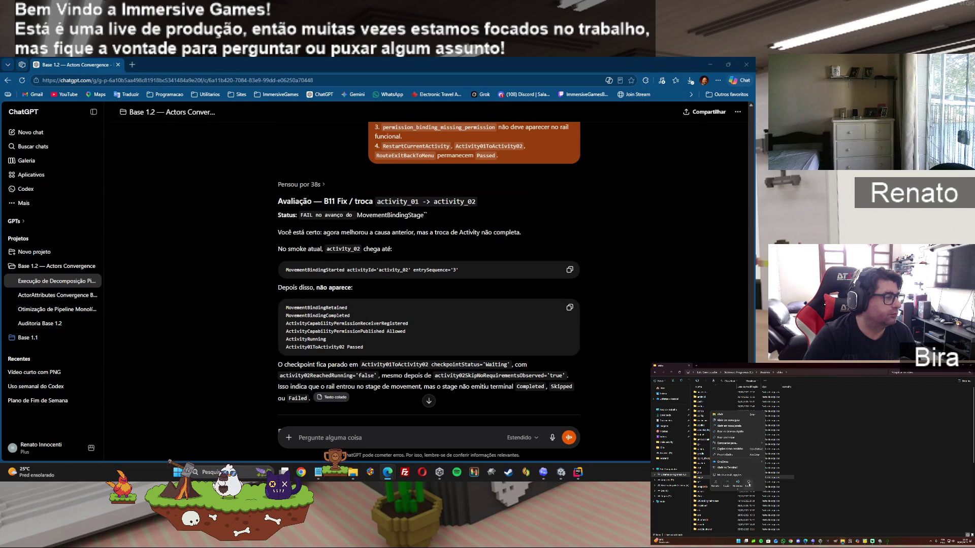
pyautogui.click(721, 455)
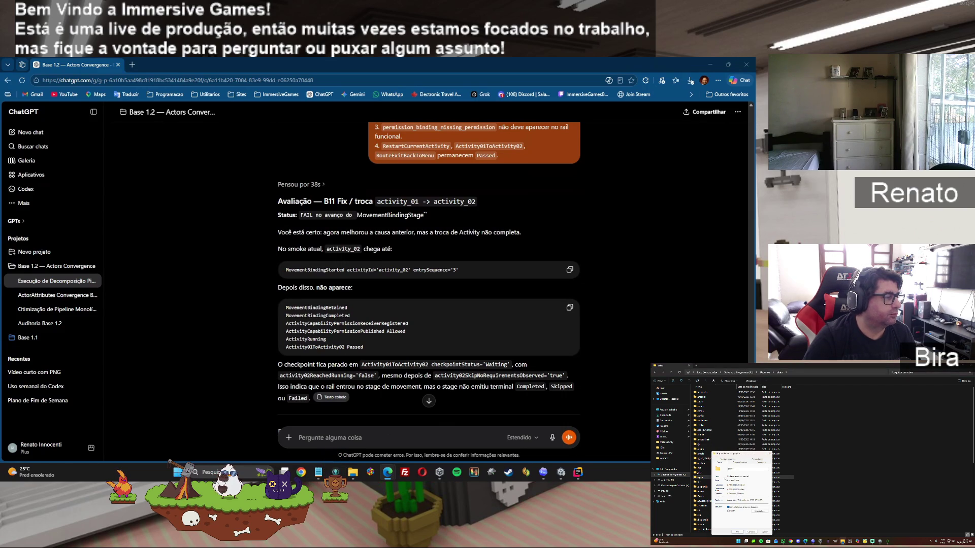
pyautogui.click(769, 454)
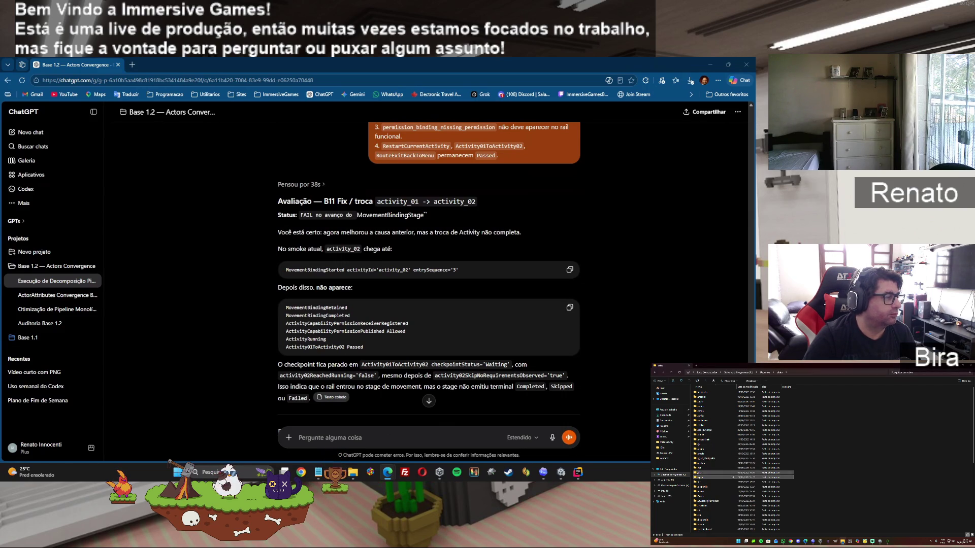
pyautogui.rightClick(702, 463)
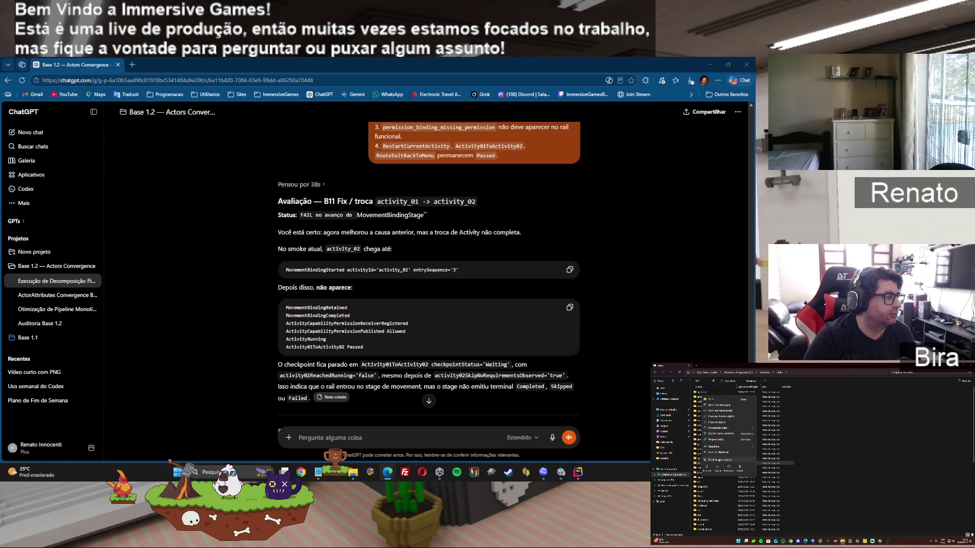
pyautogui.click(718, 440)
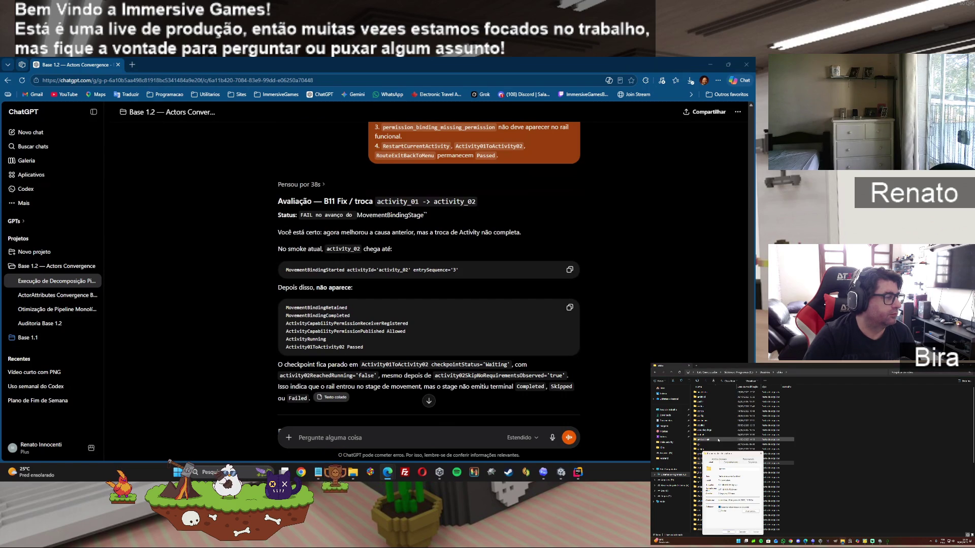
pyautogui.click(760, 454)
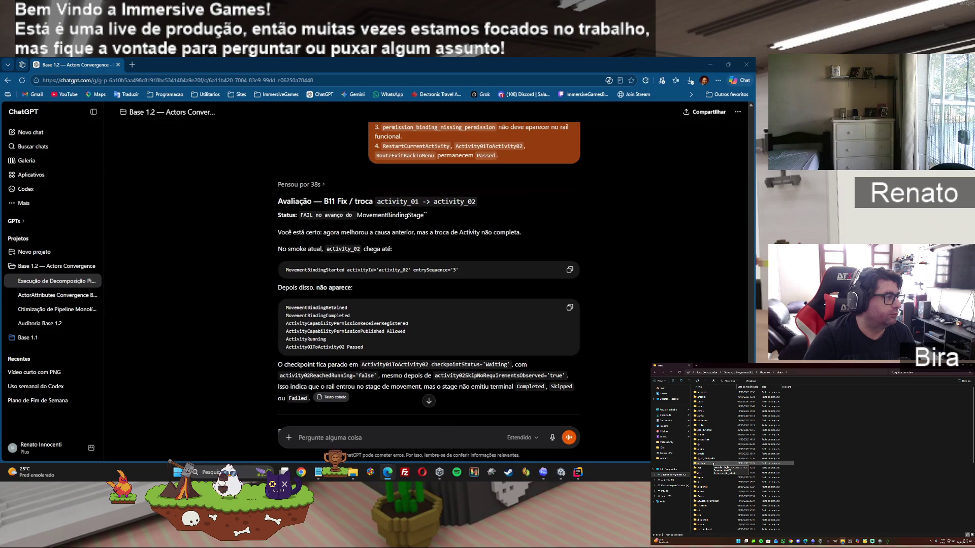
pyautogui.rightClick(705, 392)
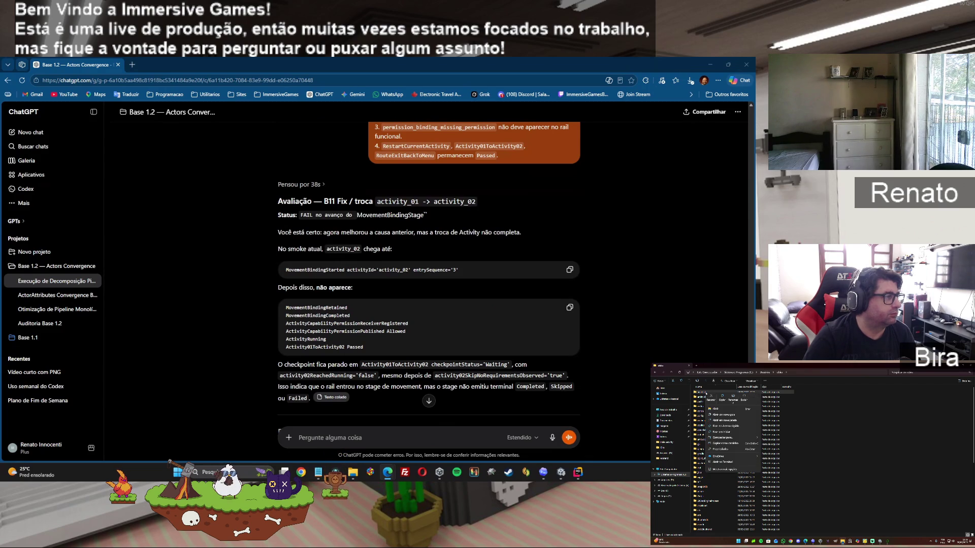
# Check the properties of the first folder and of a folder further down the list
pyautogui.click(721, 449)
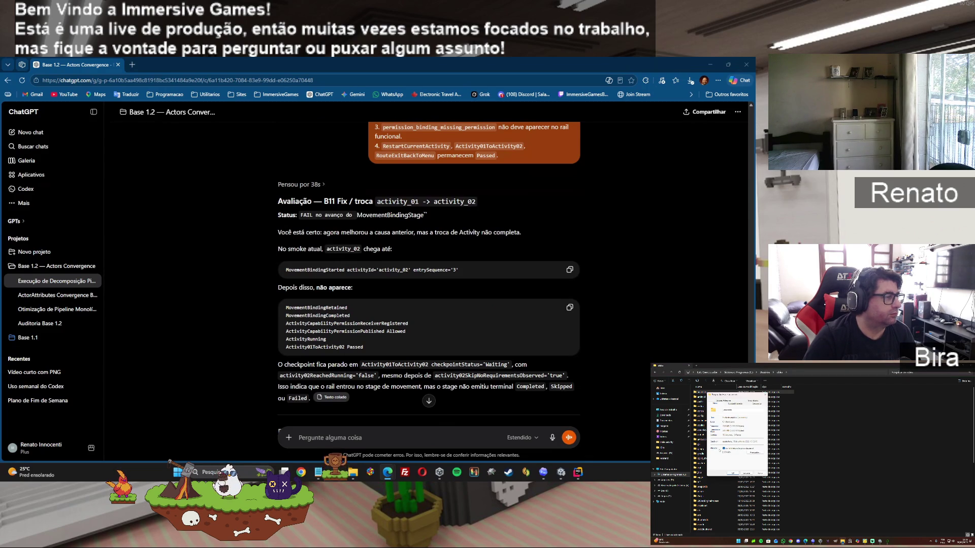
pyautogui.click(746, 473)
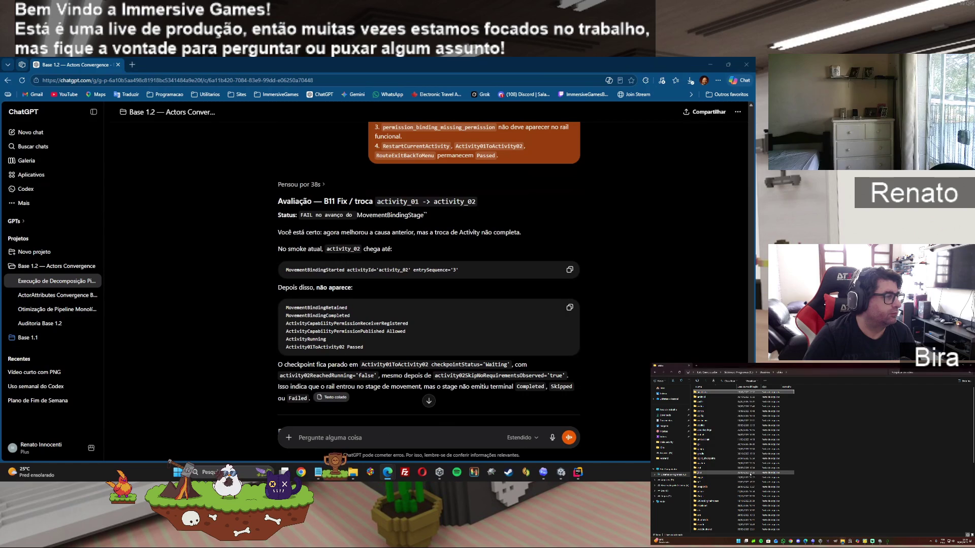
pyautogui.scroll(-3, 716, 480)
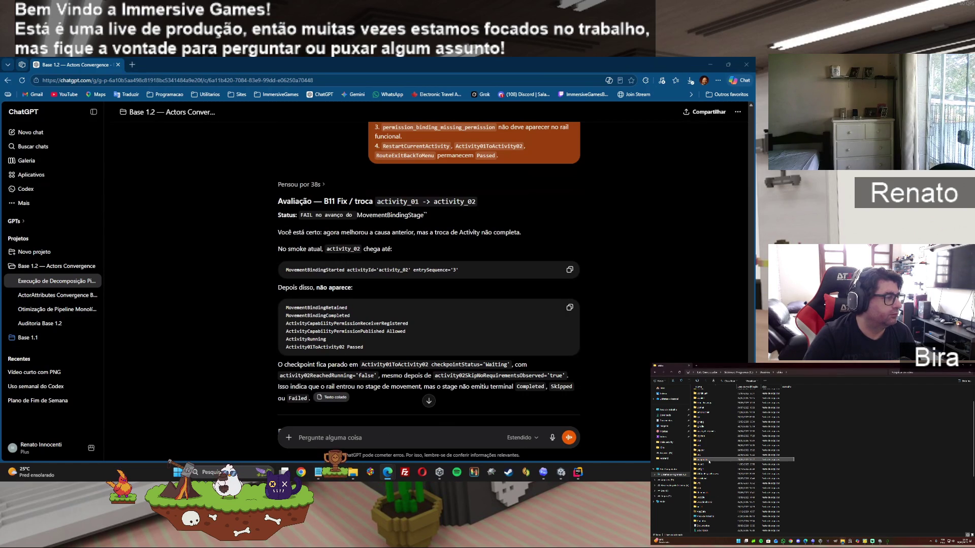
pyautogui.rightClick(709, 461)
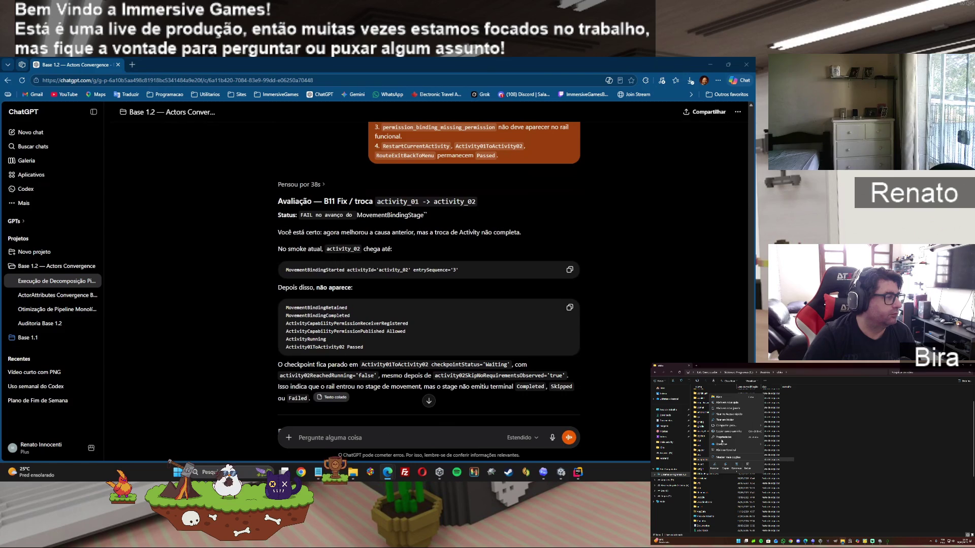
pyautogui.click(721, 437)
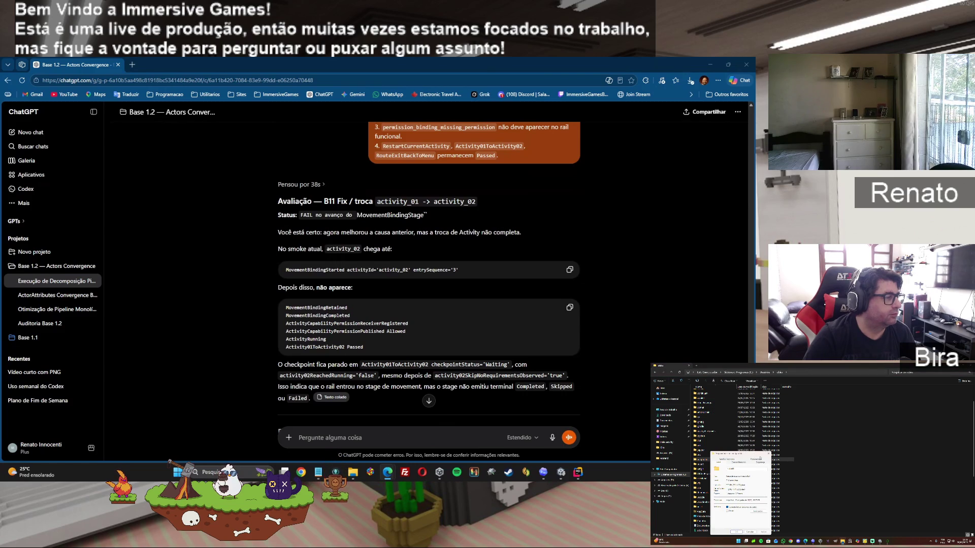
pyautogui.click(768, 455)
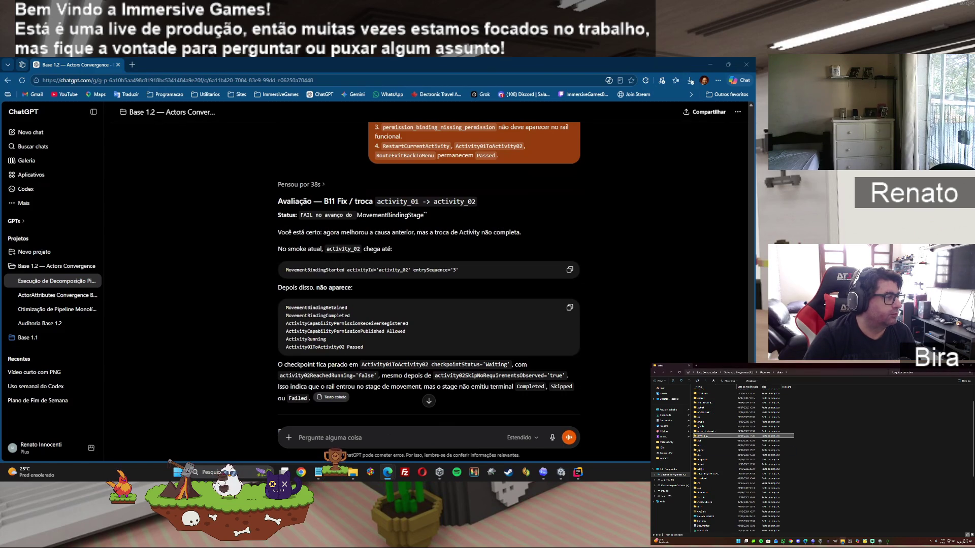
# Check one more folder's size, then bring the Unity Editor to the front
pyautogui.rightClick(707, 435)
pyautogui.click(719, 493)
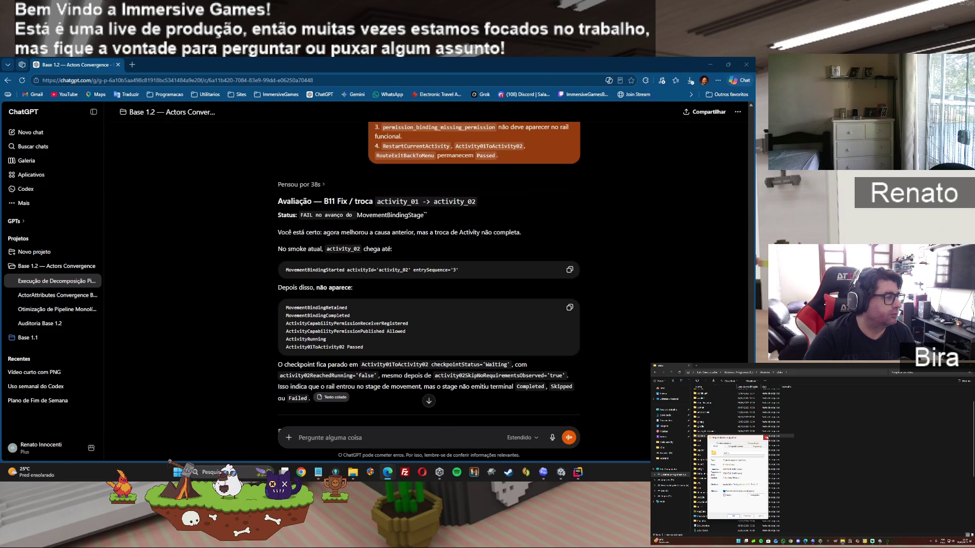
pyautogui.click(765, 438)
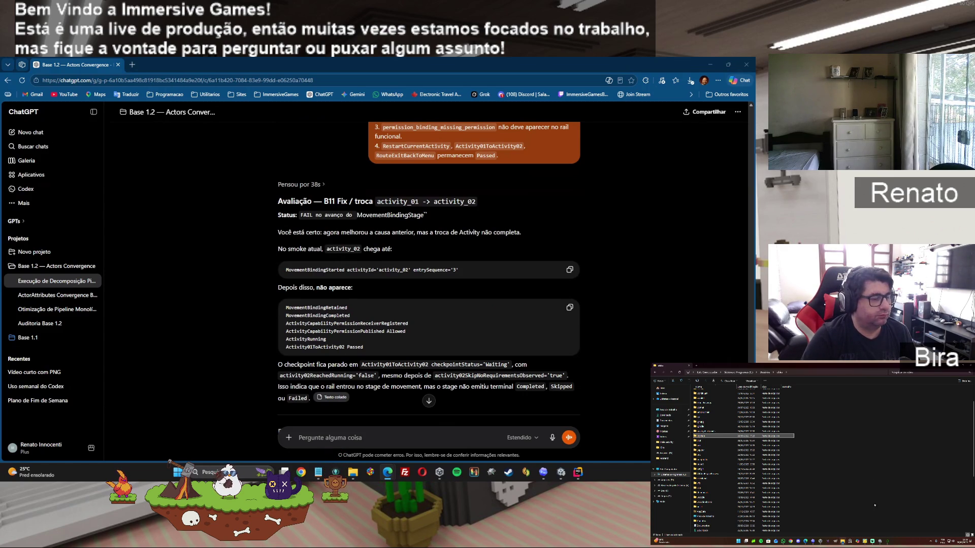
pyautogui.click(888, 541)
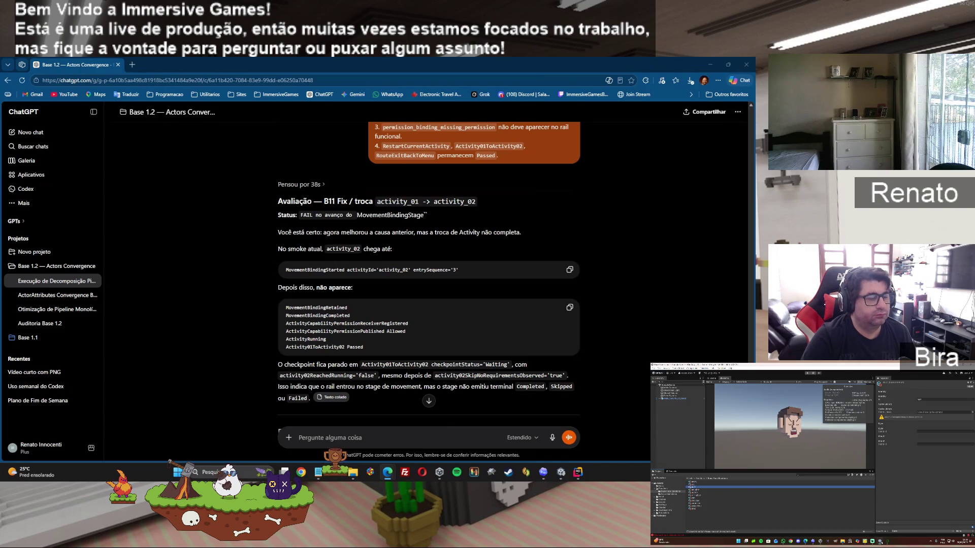
# Go to Chrome's SSD search and close the Google tab, leaving the Amazon results
pyautogui.click(805, 541)
pyautogui.moveTo(805, 541)
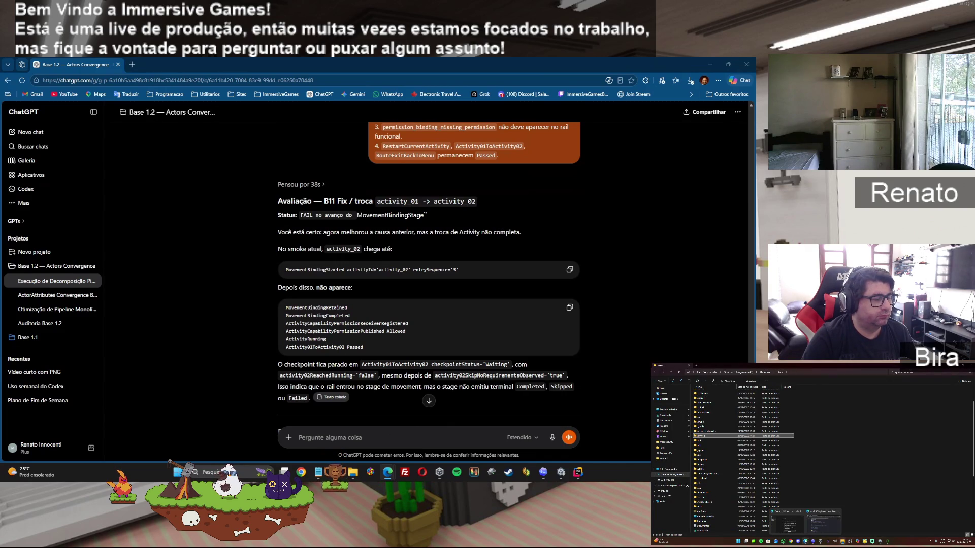
pyautogui.click(822, 523)
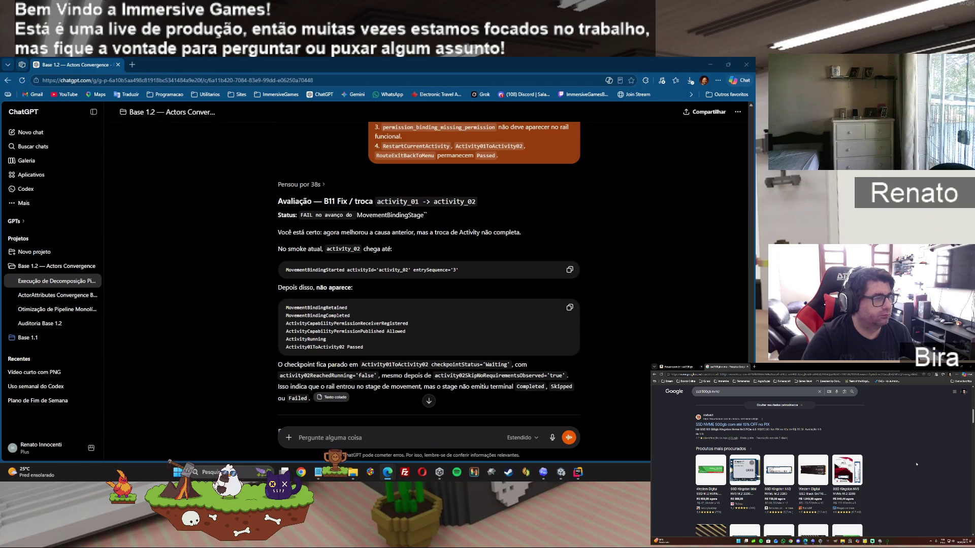
pyautogui.scroll(-5, 917, 464)
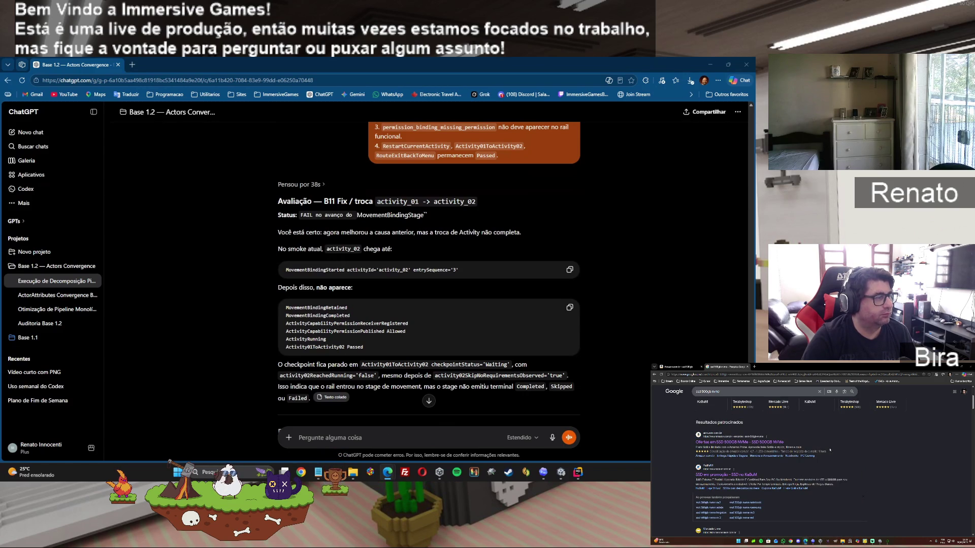
pyautogui.click(745, 367)
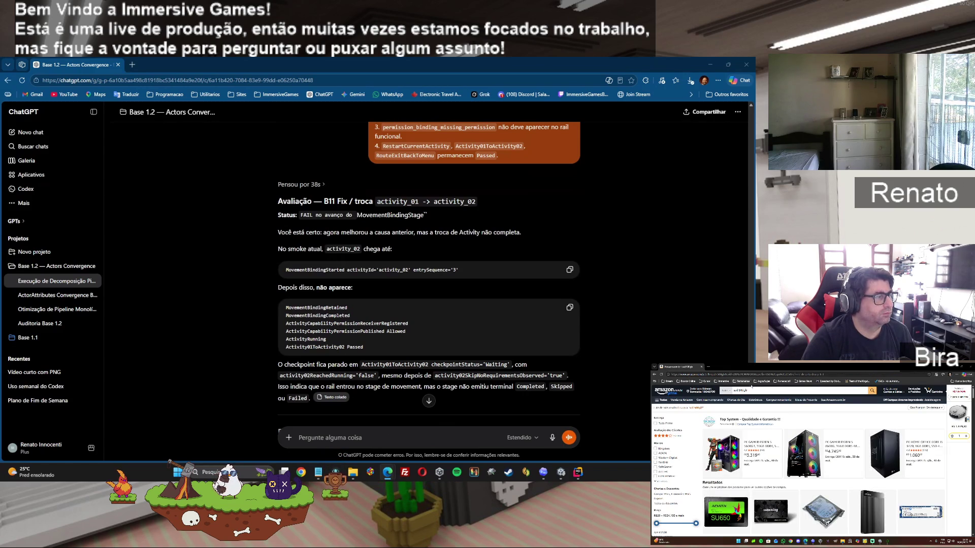
# Scroll through the Amazon SSD results, then switch to File Explorer with Alt+Tab
pyautogui.scroll(-3, 884, 465)
pyautogui.scroll(-3, 884, 465)
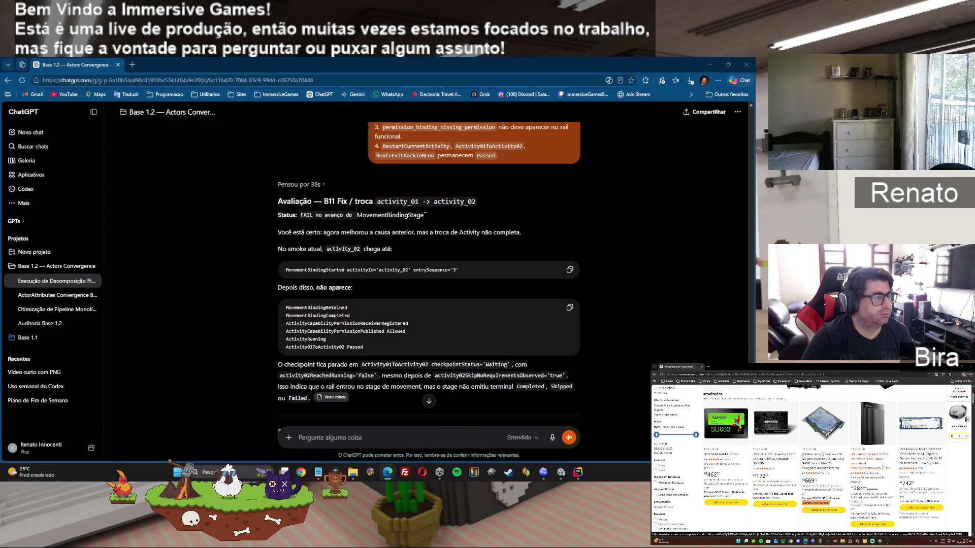
pyautogui.scroll(-3, 883, 465)
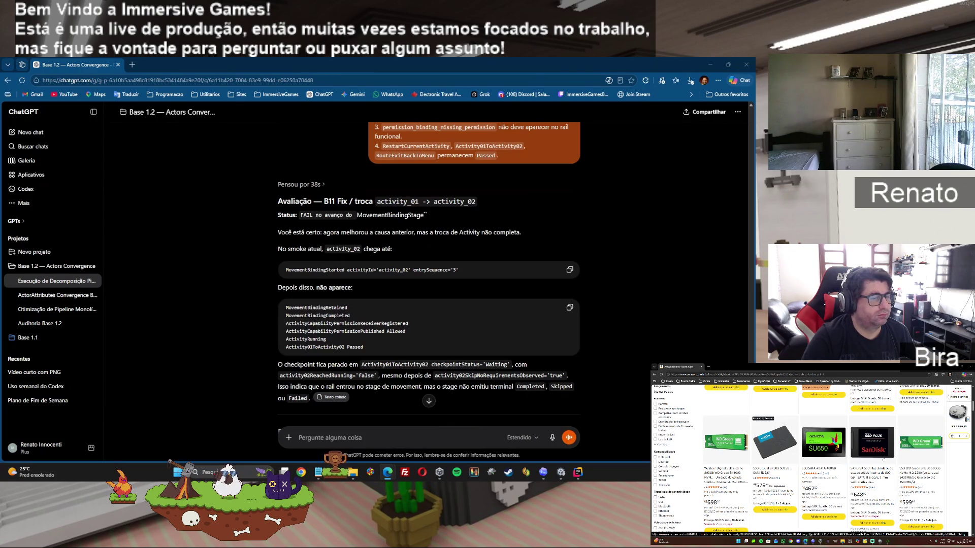
pyautogui.scroll(-3, 884, 461)
pyautogui.scroll(-3, 883, 459)
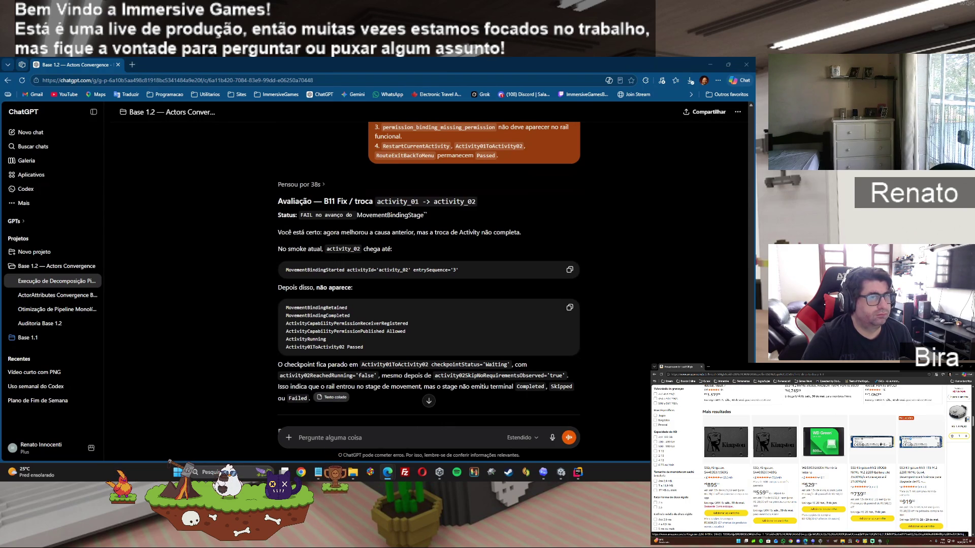
pyautogui.hotkey('alt', 'Tab')
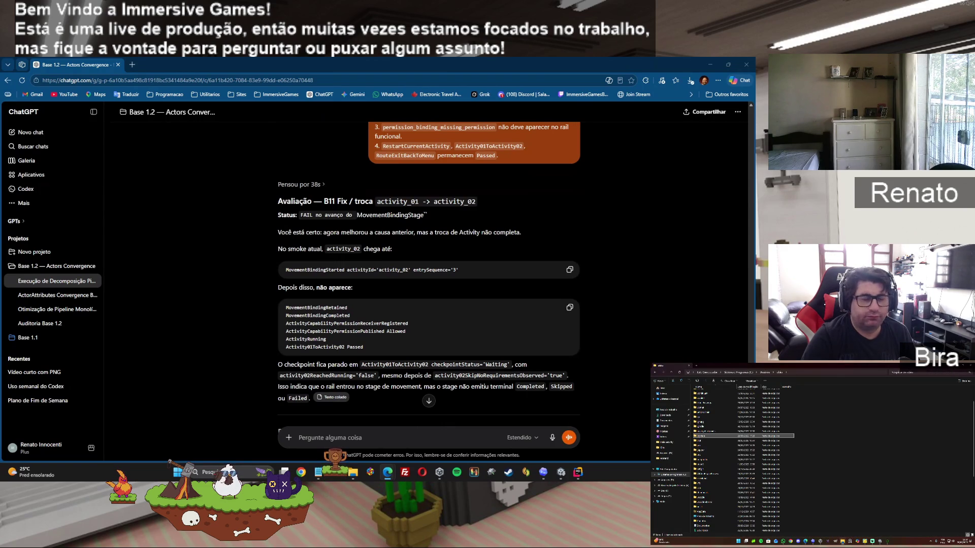
# Minimize File Explorer and bring up the Unity Hub Projects list
pyautogui.click(955, 366)
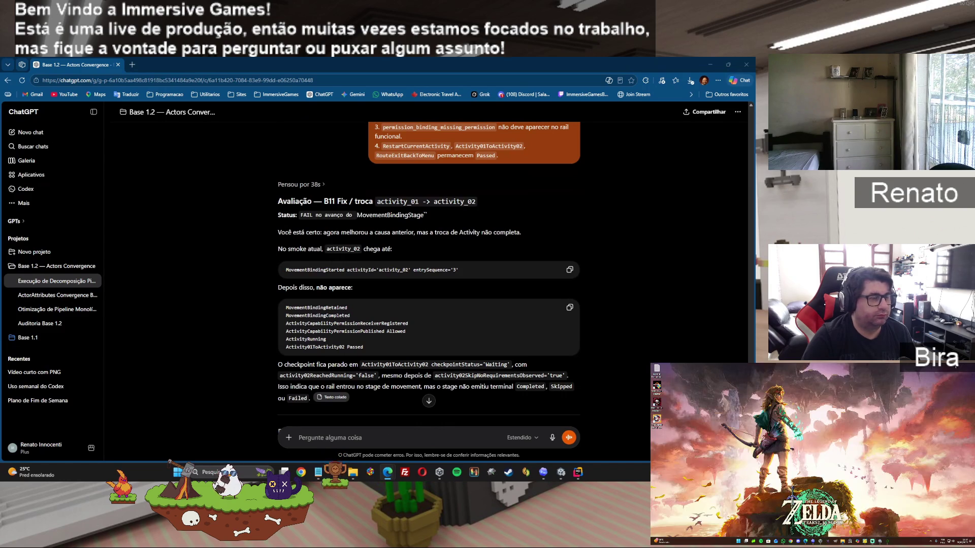
pyautogui.moveTo(821, 541)
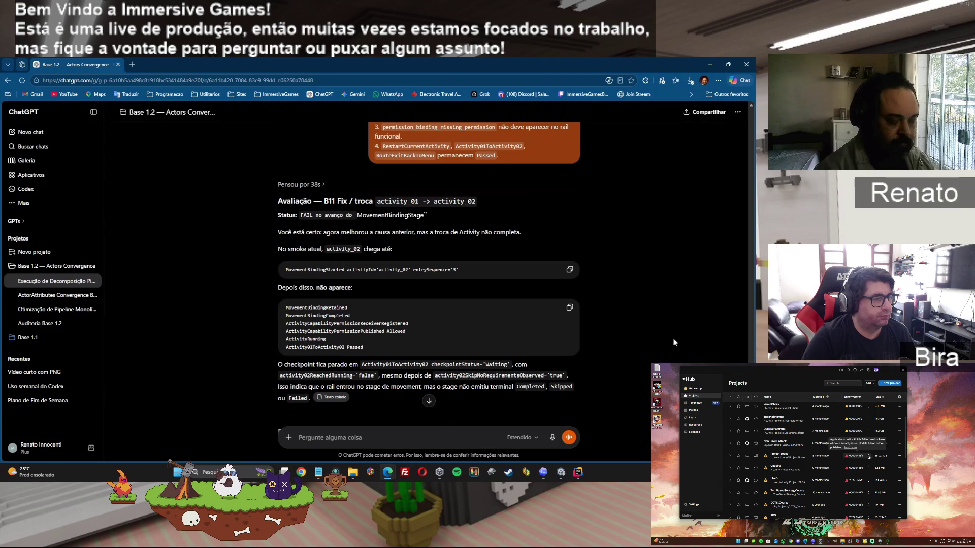
pyautogui.scroll(-3, 429, 264)
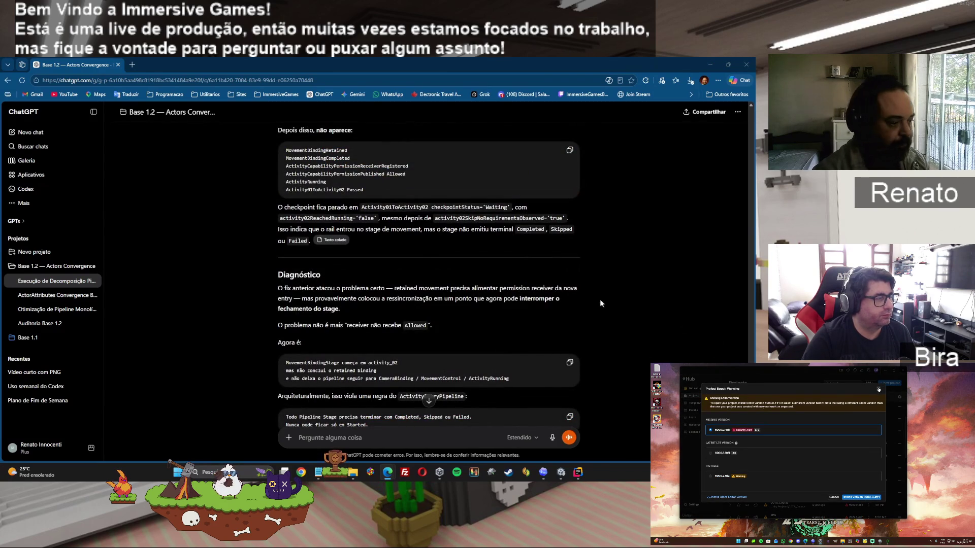
# Read ChatGPT's answer down through the Codex prompt and Smoke esperado, then bring Codex forward
pyautogui.scroll(-3, 616, 304)
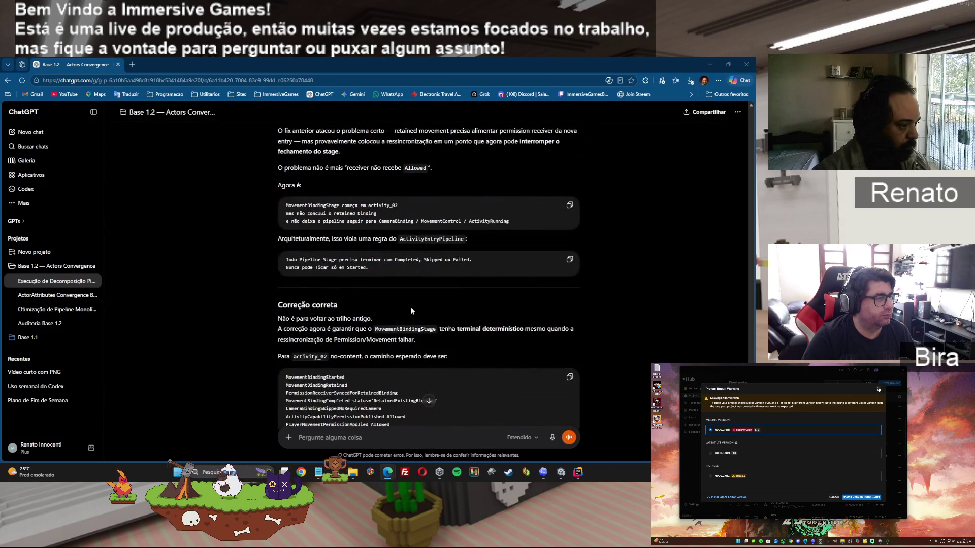
pyautogui.scroll(-6, 450, 346)
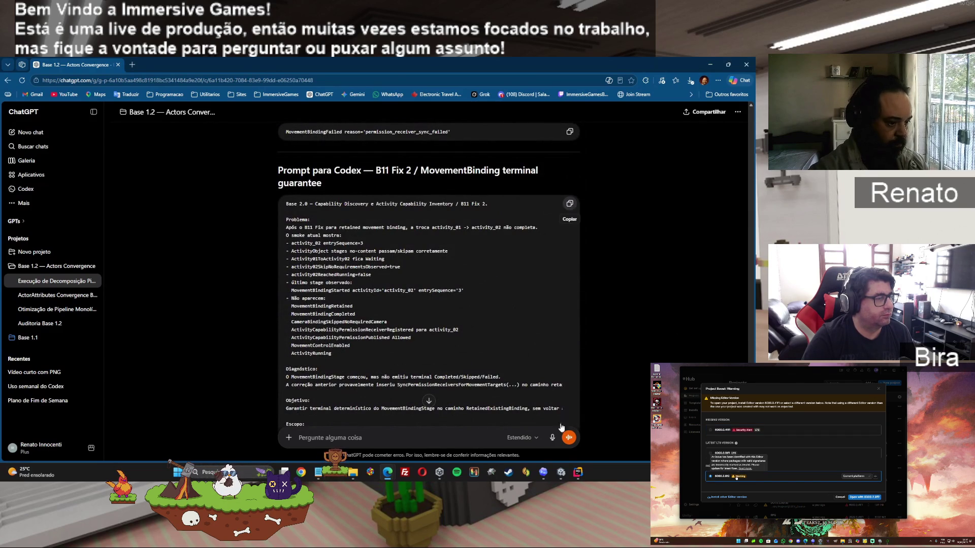
pyautogui.scroll(-4, 593, 335)
pyautogui.scroll(-10, 593, 335)
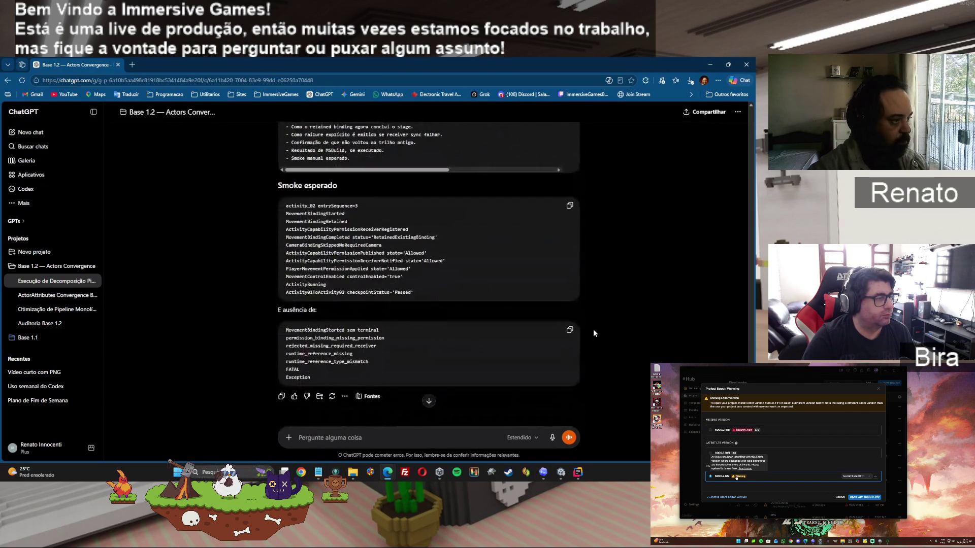
pyautogui.click(543, 472)
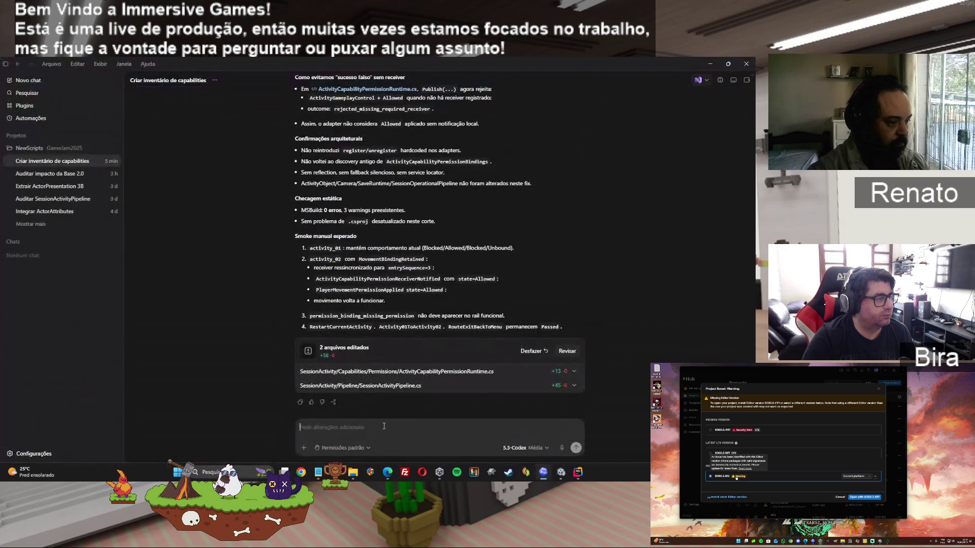
# Paste the B11 Fix 2 prompt into Codex and send it
pyautogui.rightClick(386, 423)
pyautogui.click(420, 431)
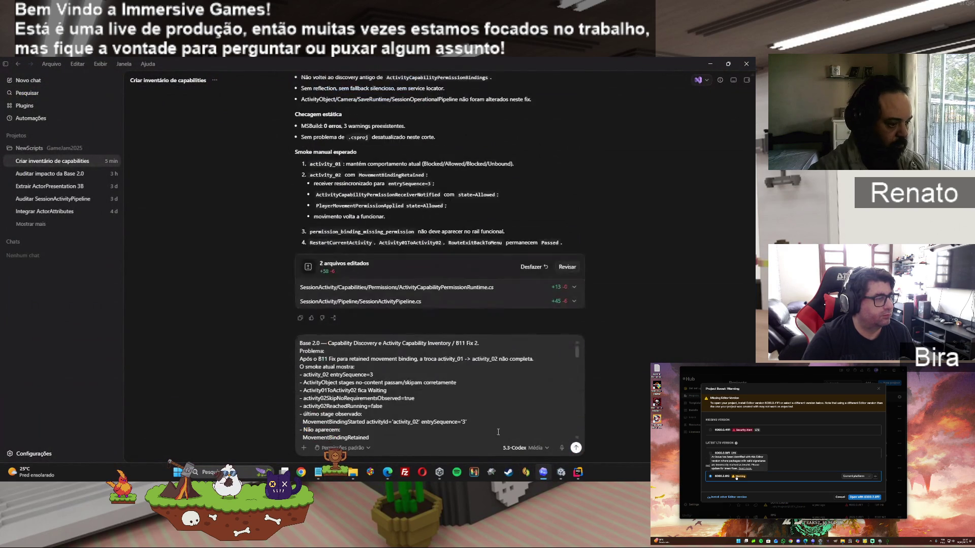
pyautogui.click(576, 449)
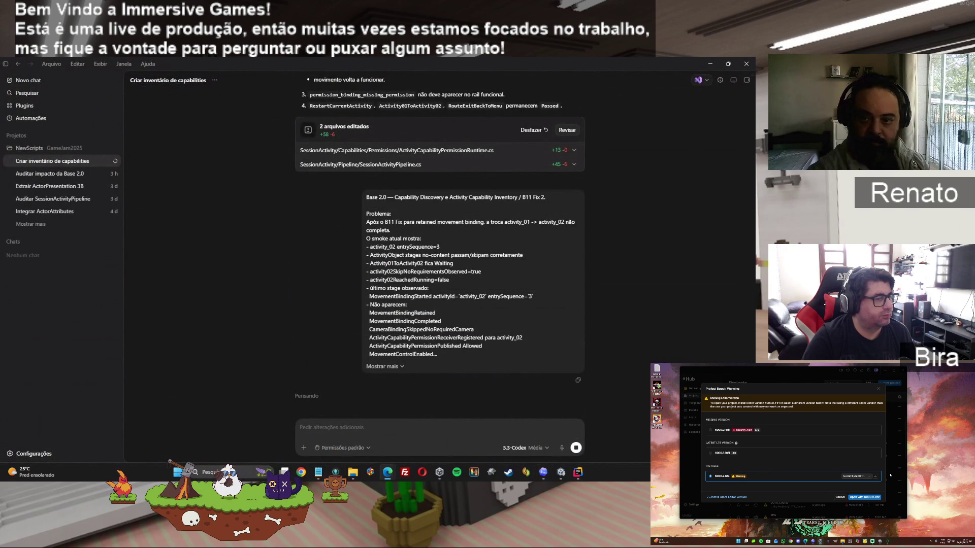
# In Unity Hub's Missing Editor Version dialog, review installed editors and the Unity 6.3 options
pyautogui.click(868, 477)
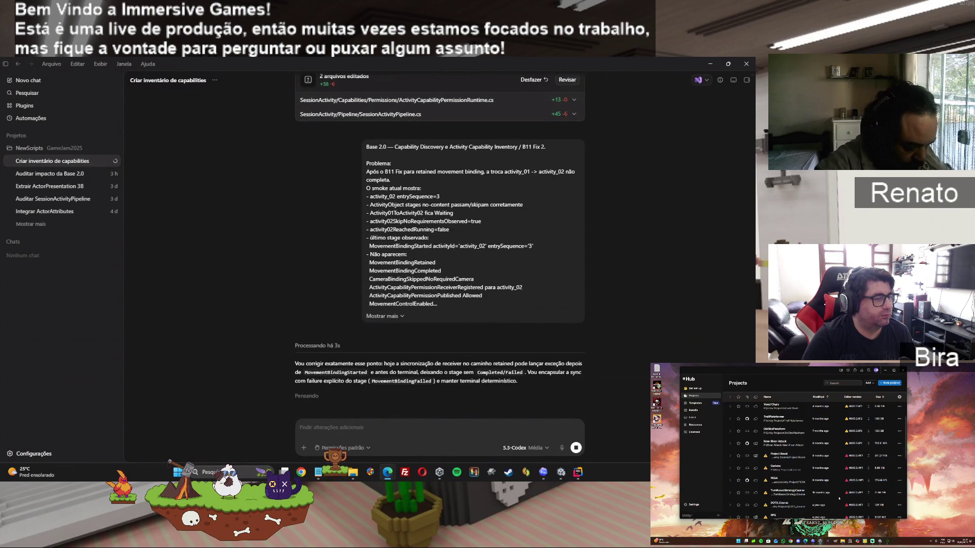
pyautogui.click(693, 410)
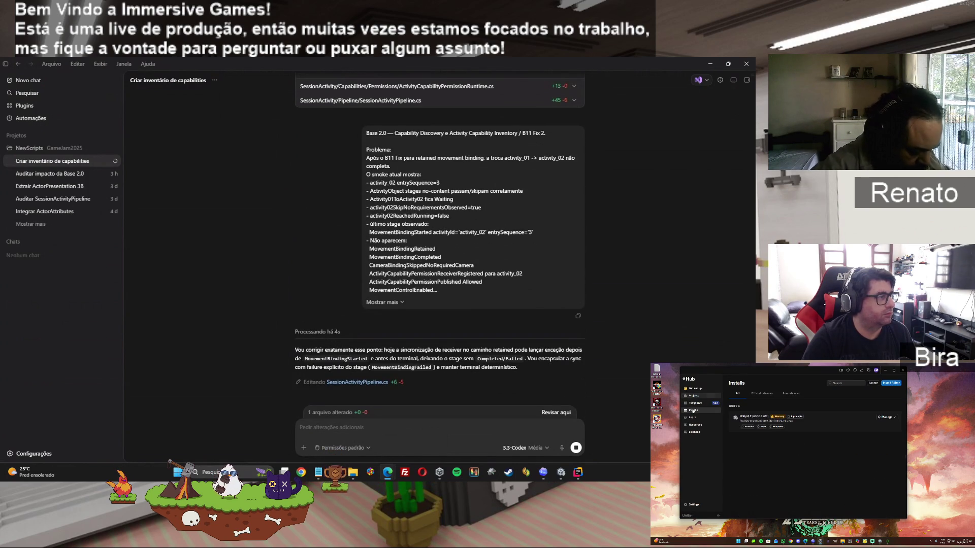
pyautogui.click(895, 418)
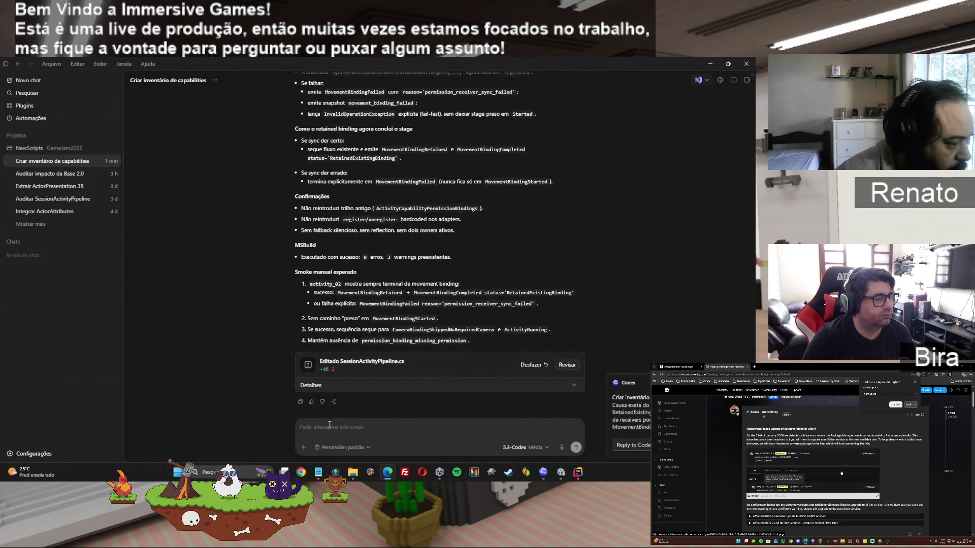
pyautogui.moveTo(563, 476)
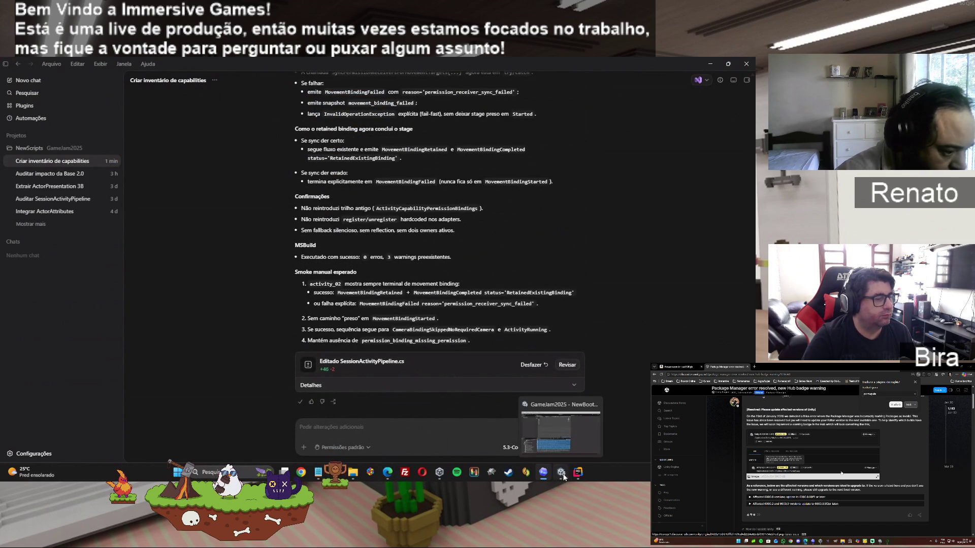
pyautogui.moveTo(398, 476)
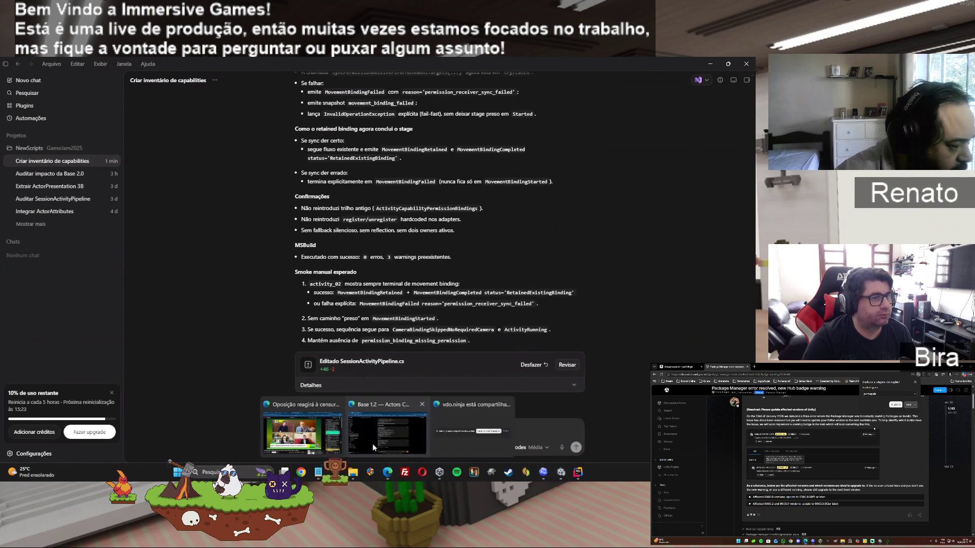
# Paste Codex's travamento fix report into the ChatGPT message box, then return to Unity
pyautogui.click(373, 445)
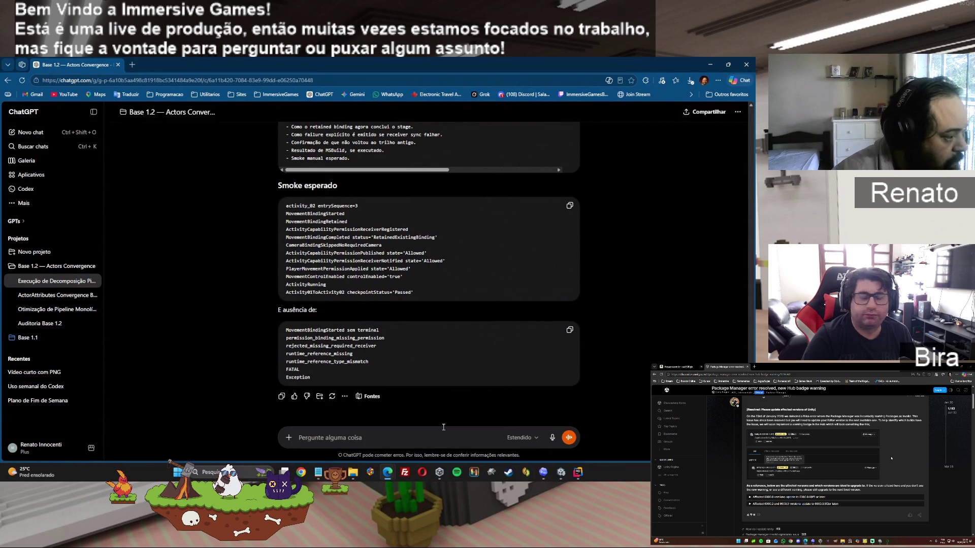
pyautogui.hotkey('ctrl', 'v')
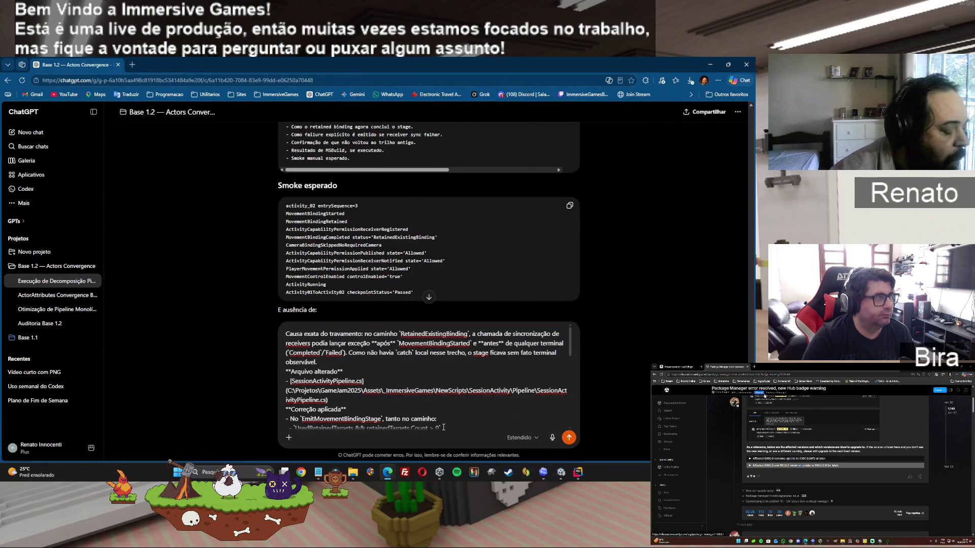
pyautogui.click(578, 471)
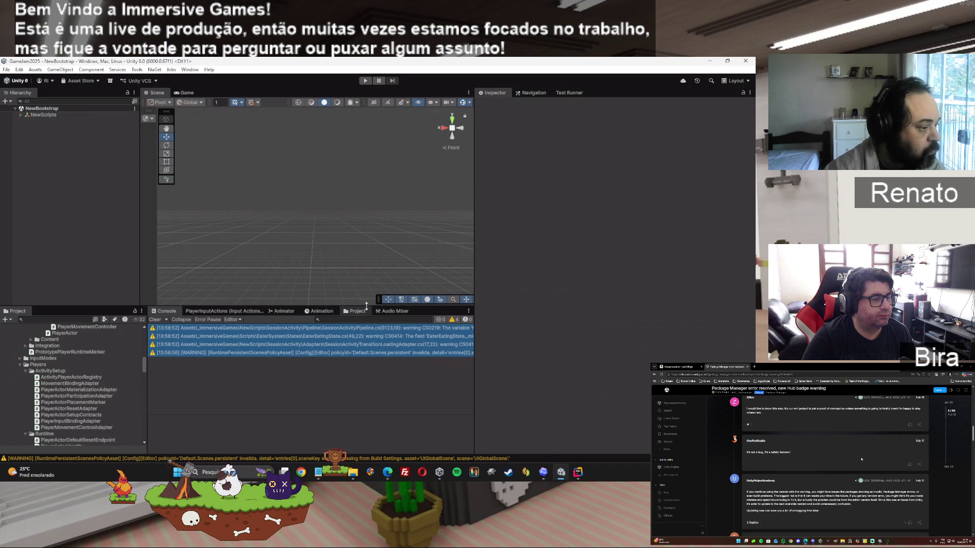
# Play-test the Test session activity sandbox through activation, restart, completion and deactivation
pyautogui.click(367, 81)
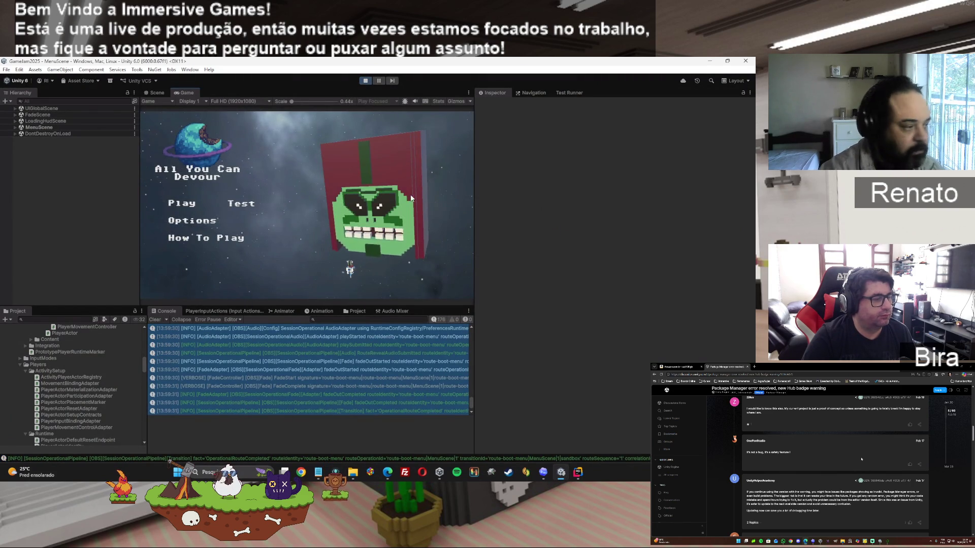
pyautogui.click(246, 205)
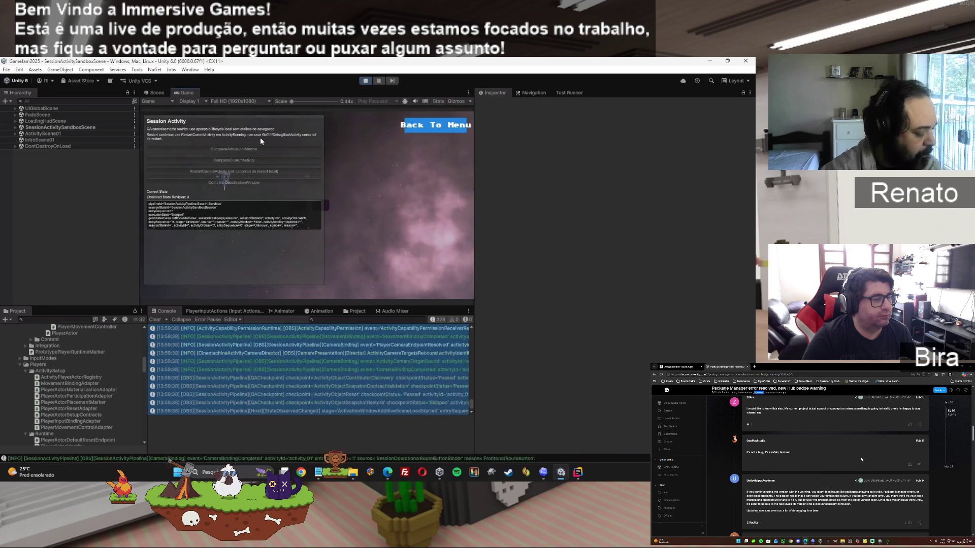
pyautogui.click(249, 149)
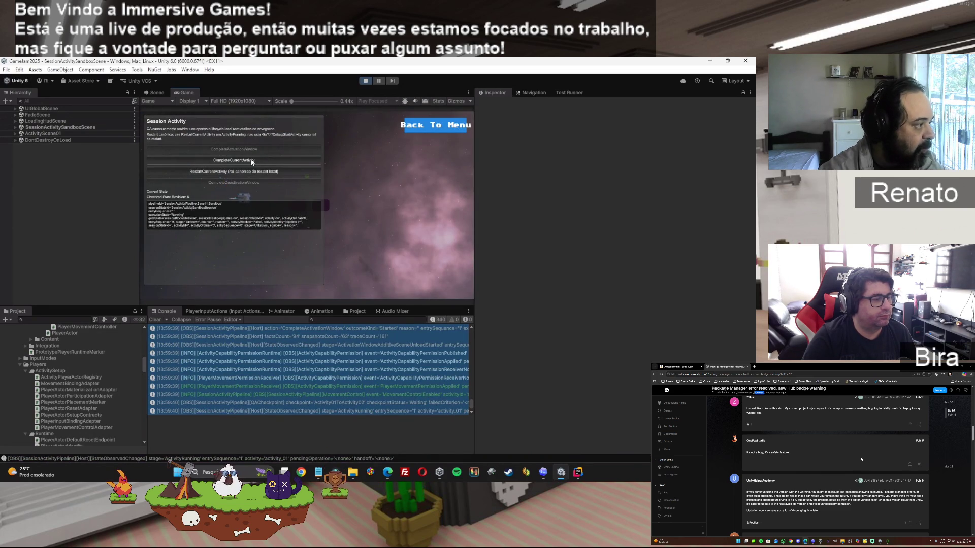
pyautogui.click(243, 171)
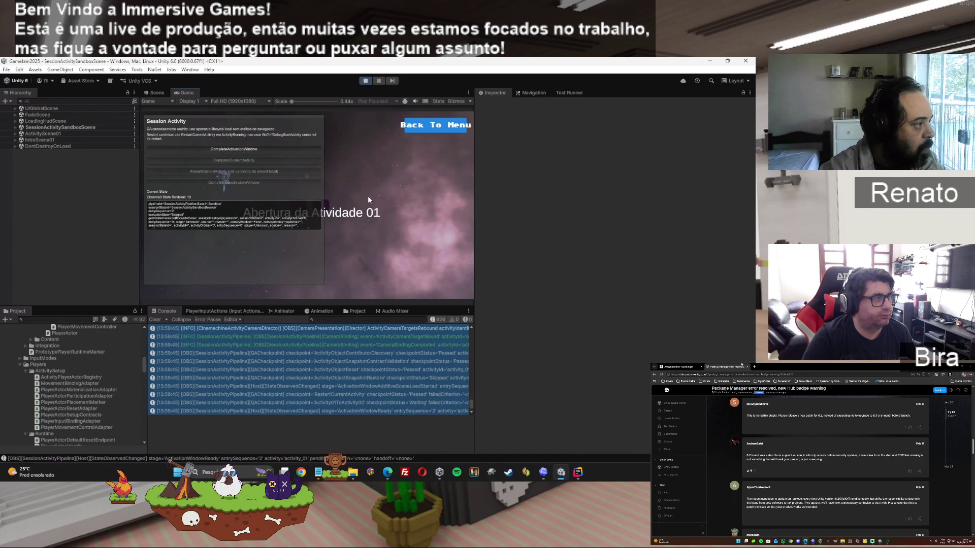
pyautogui.click(276, 148)
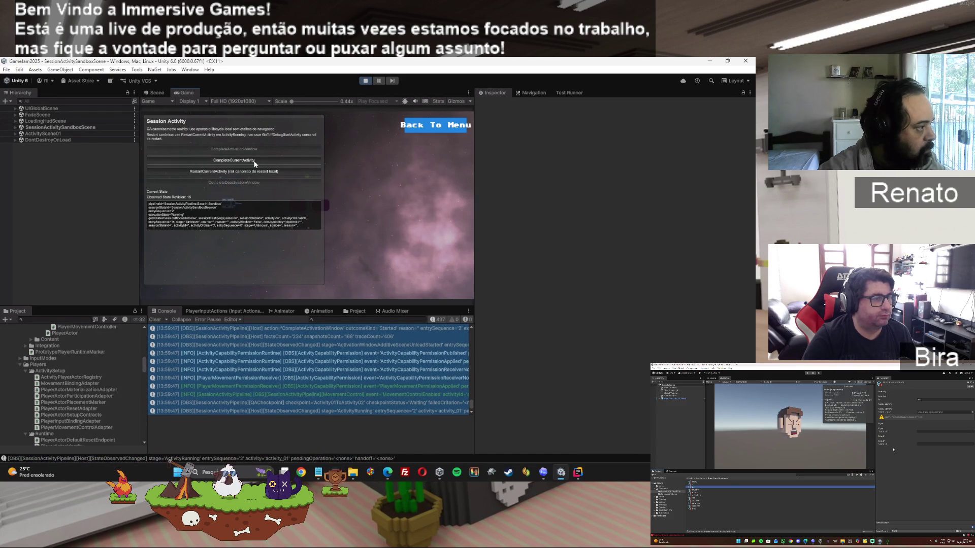
pyautogui.click(254, 161)
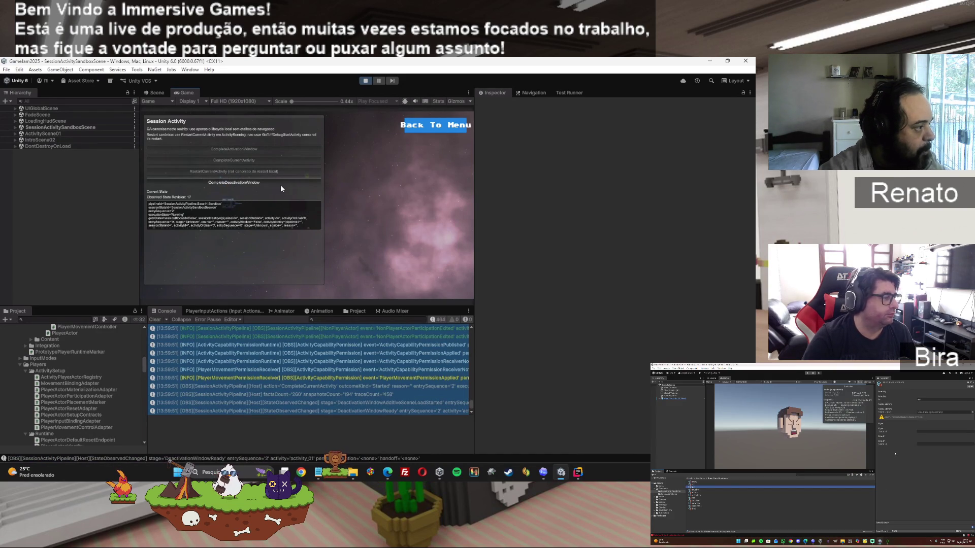
pyautogui.click(275, 182)
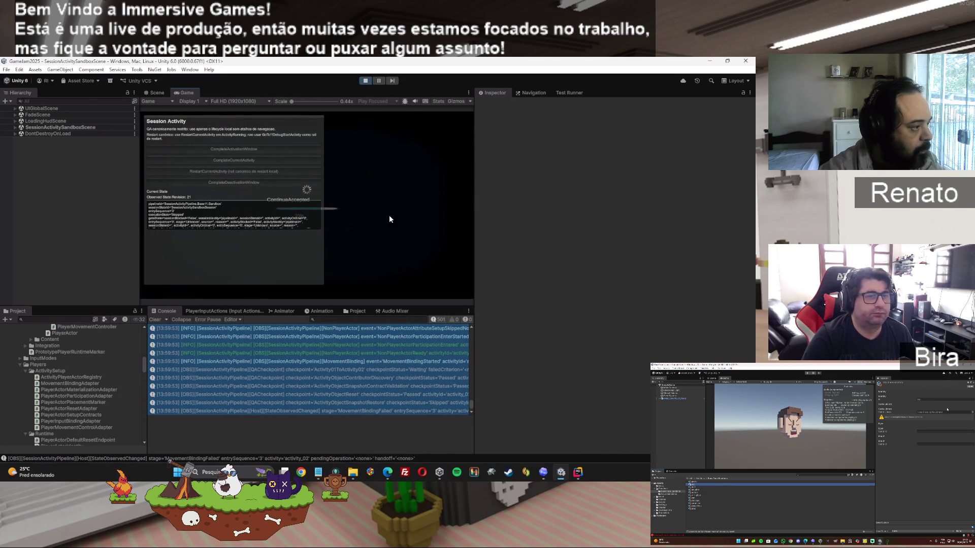
# Select all console log entries and stop Play mode
pyautogui.click(309, 345)
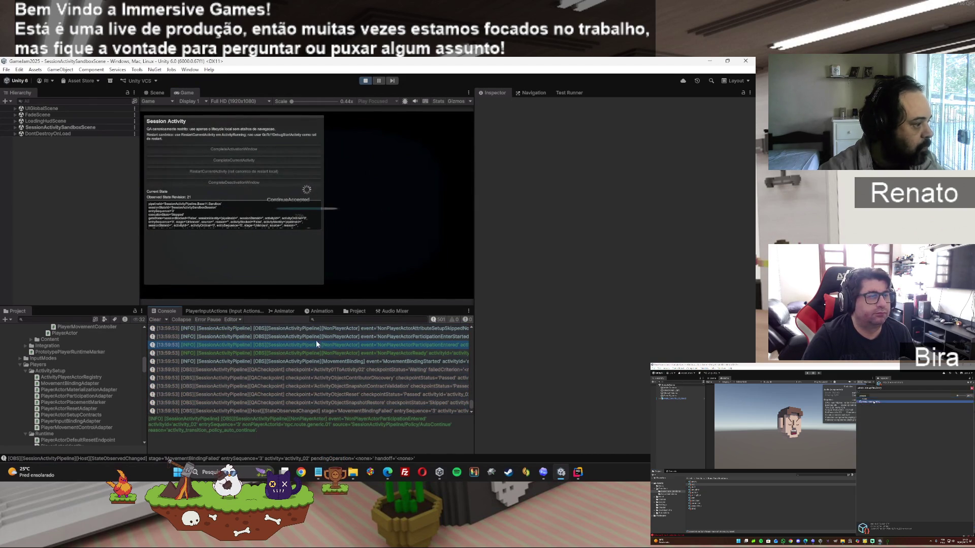
pyautogui.hotkey('ctrl', 'a')
pyautogui.click(365, 81)
# Send ChatGPT the pasted console log, headed with 'ainda não funciona'
pyautogui.moveTo(387, 472)
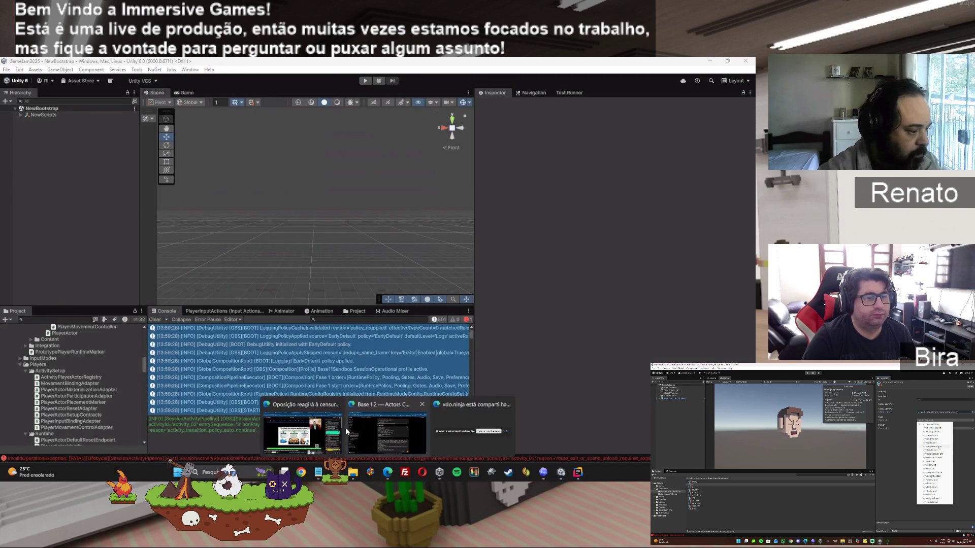
pyautogui.click(388, 431)
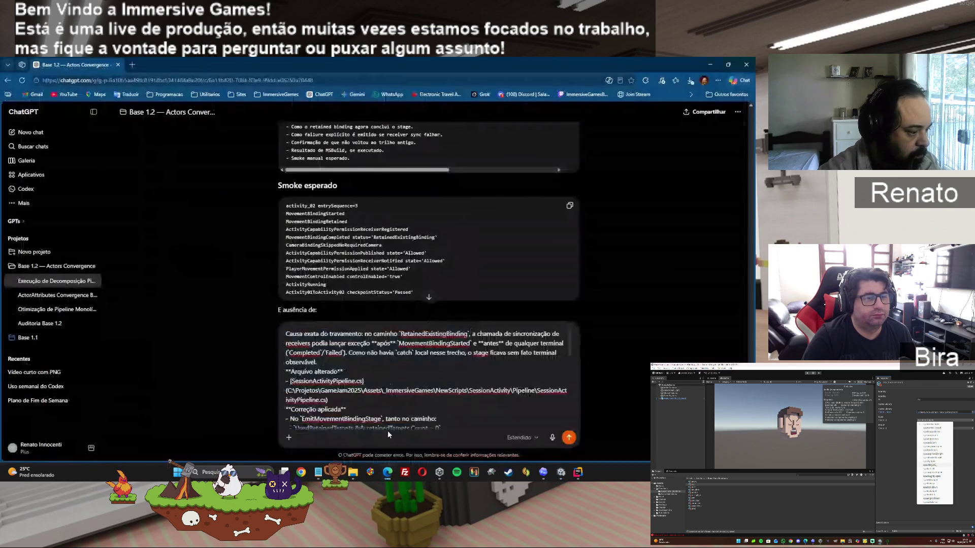
pyautogui.click(355, 364)
pyautogui.hotkey('ctrl', 'v')
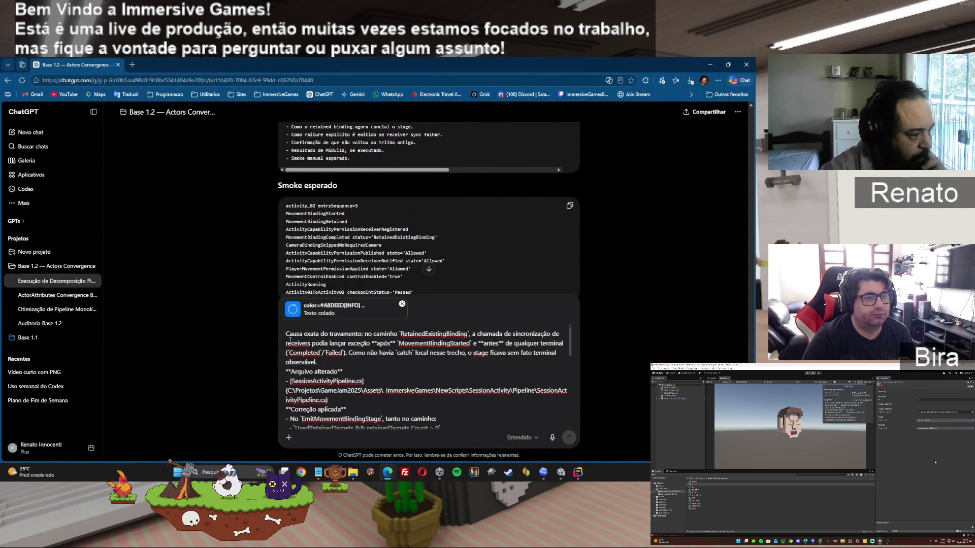
pyautogui.click(287, 333)
pyautogui.hotkey('shift', 'Return')
pyautogui.press('Up')
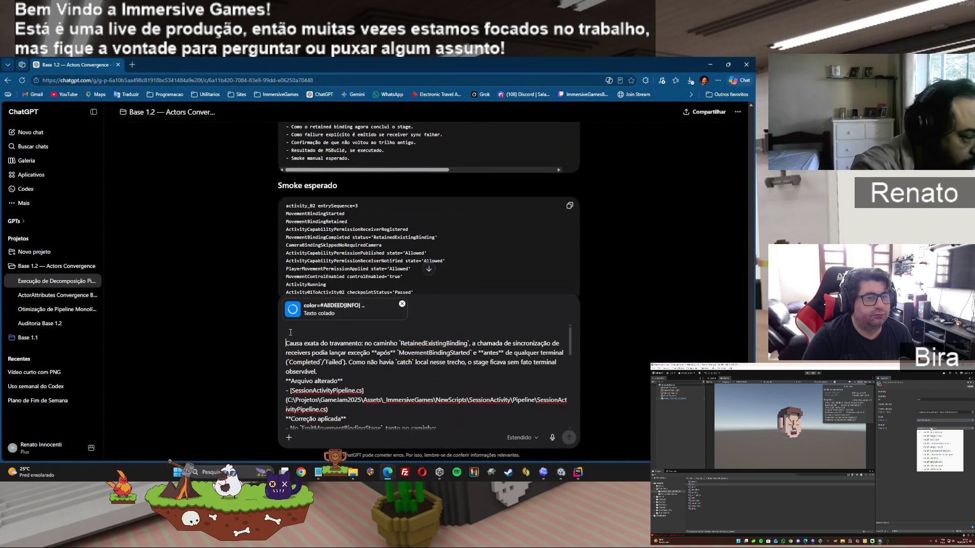
pyautogui.write('a')
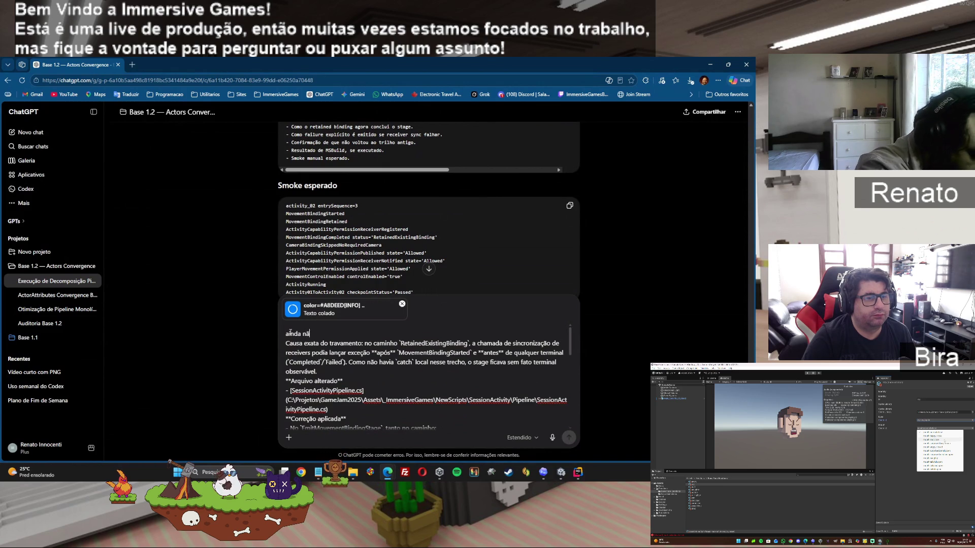
pyautogui.press('BackSpace')
pyautogui.write('ão funci')
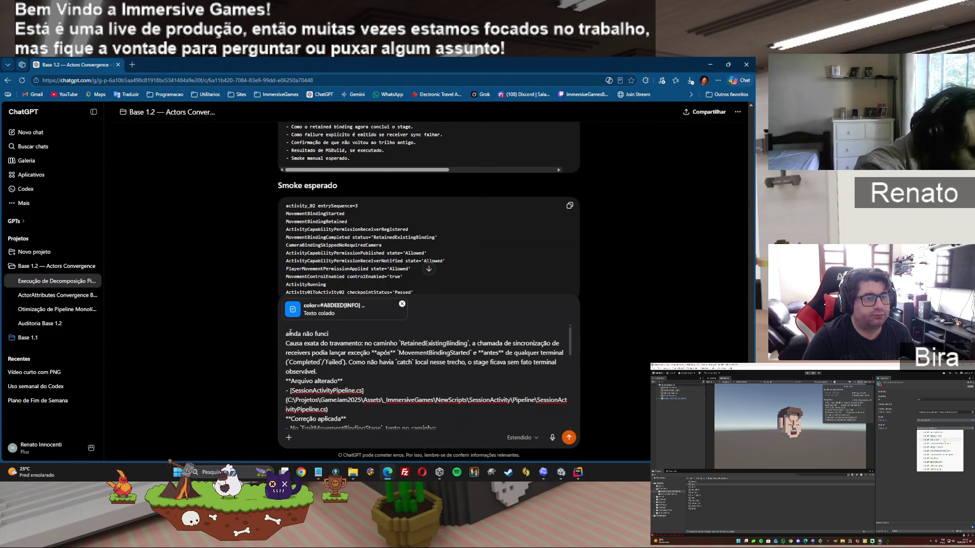
pyautogui.write('ona')
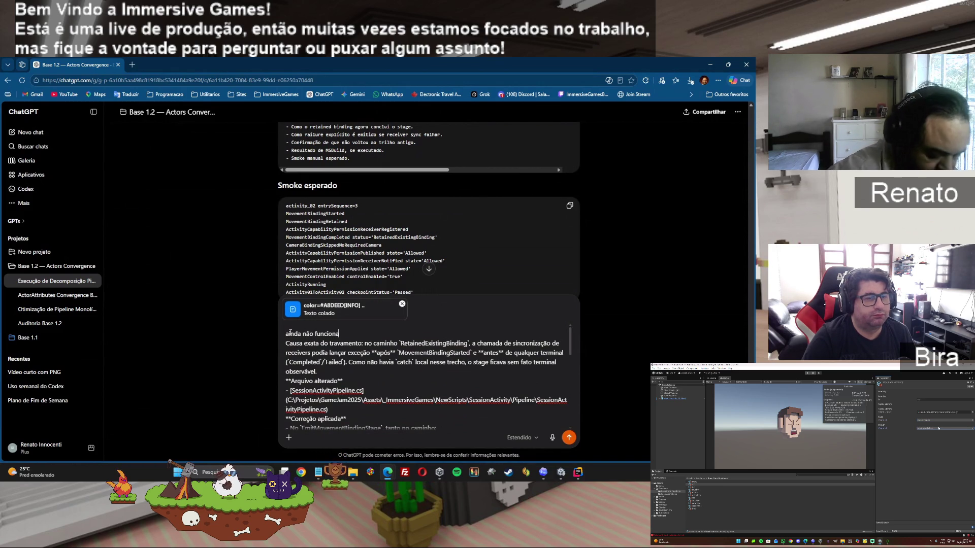
pyautogui.press('Return')
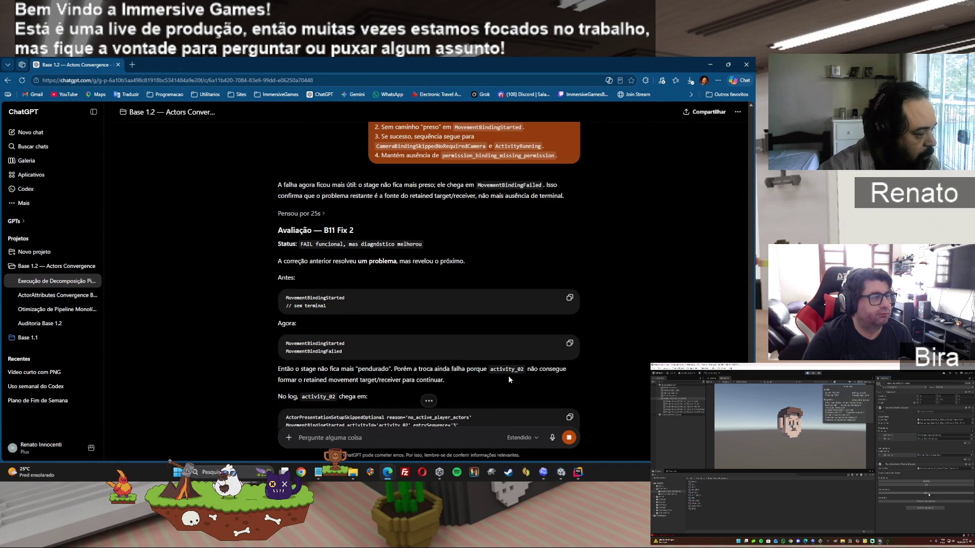
# Scroll ChatGPT's reply down to 'Prompt para Codex — B11 Fix 3', then switch to Codex
pyautogui.scroll(-2, 508, 375)
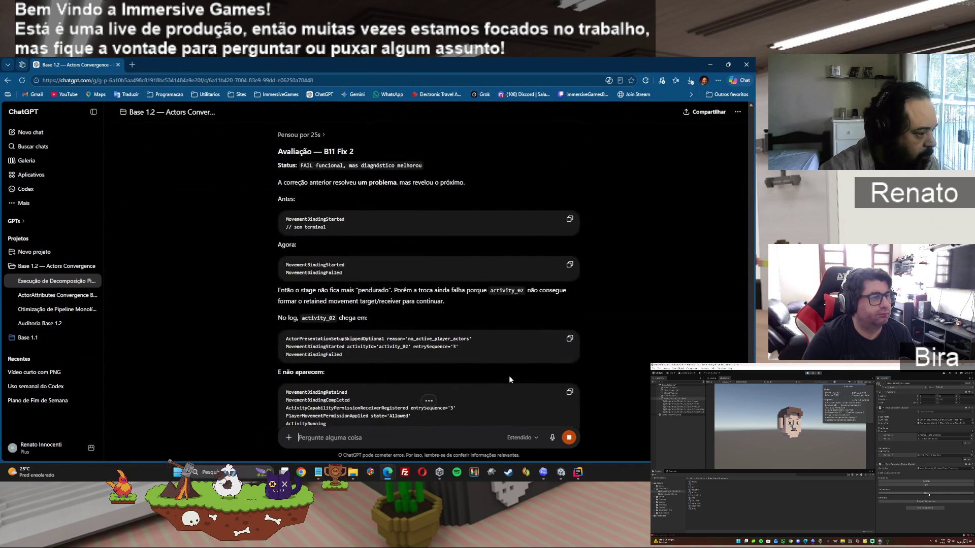
pyautogui.scroll(-3, 510, 379)
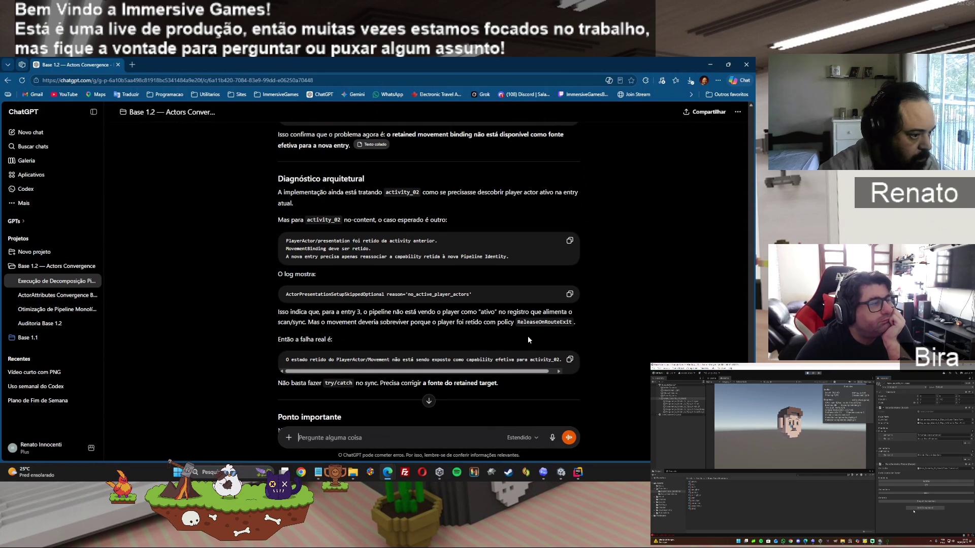
pyautogui.scroll(-2, 366, 339)
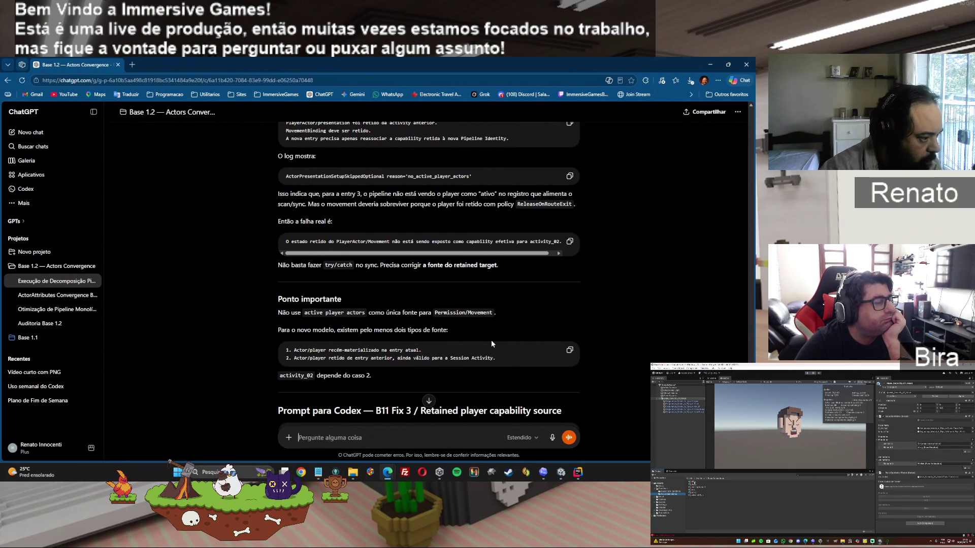
pyautogui.scroll(-3, 491, 344)
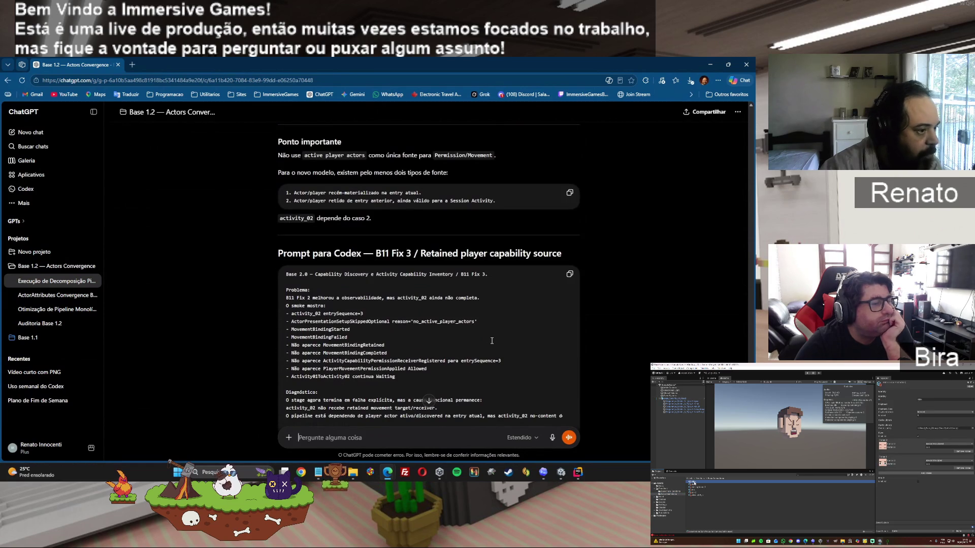
pyautogui.scroll(-2, 492, 341)
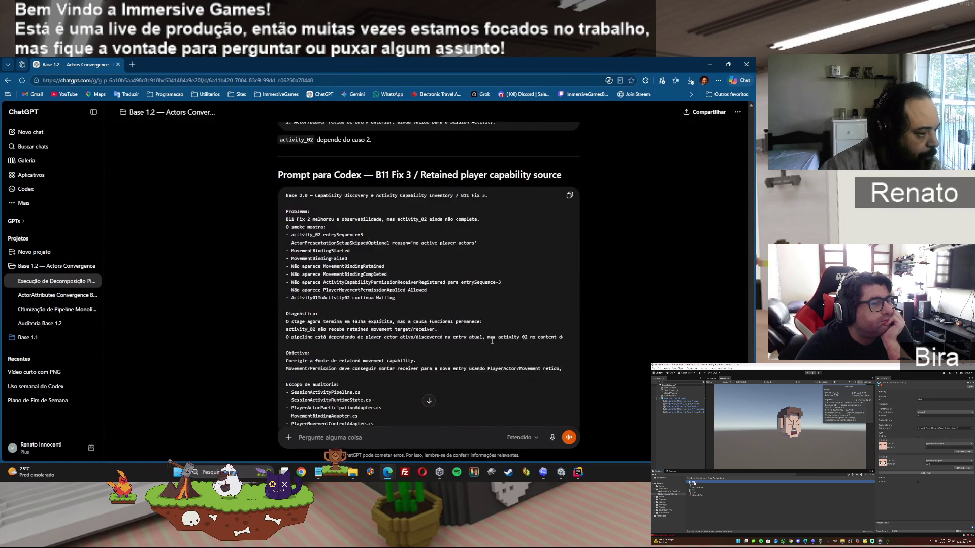
pyautogui.scroll(3, 492, 341)
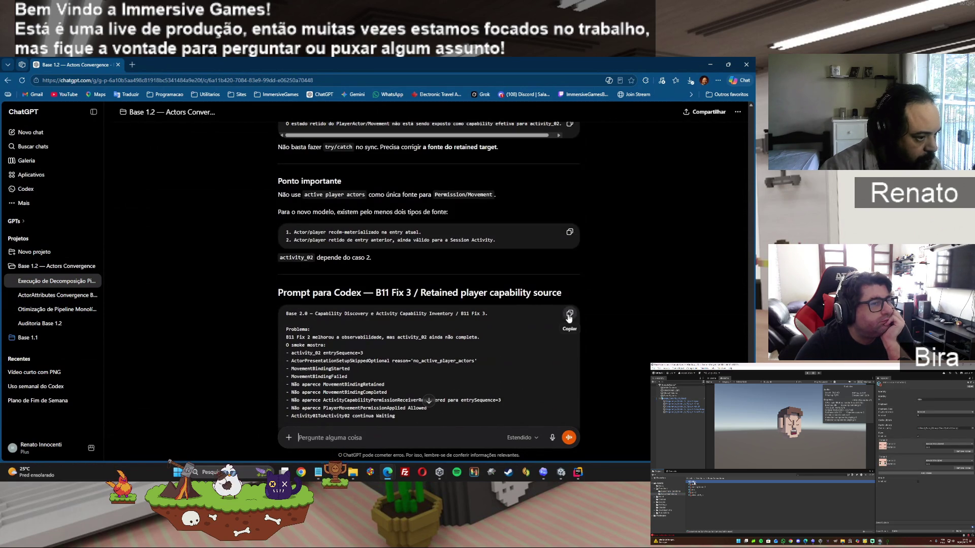
pyautogui.click(542, 473)
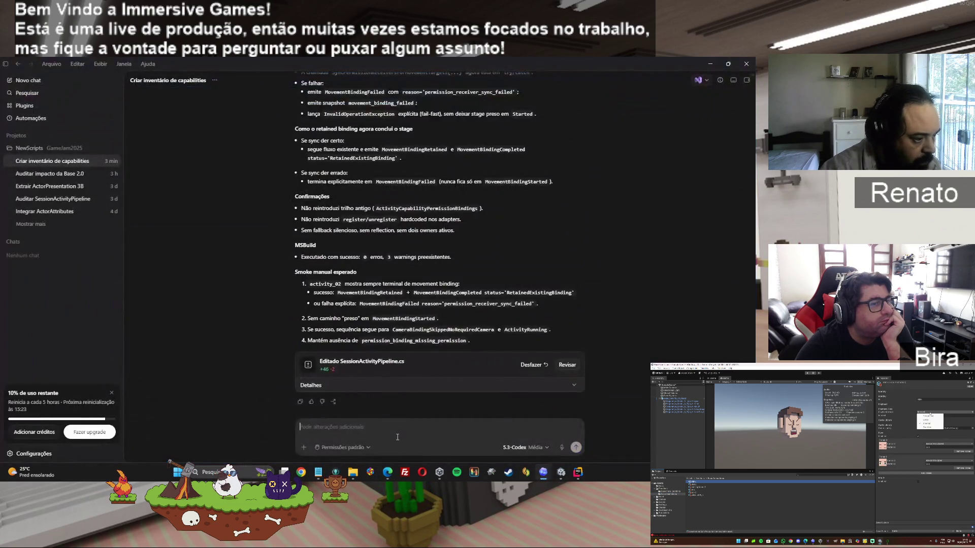
# Run the B11 Fix 3 prompt in Codex and copy its summary of the SessionActivityPipeline.cs patch
pyautogui.hotkey('ctrl', 'v')
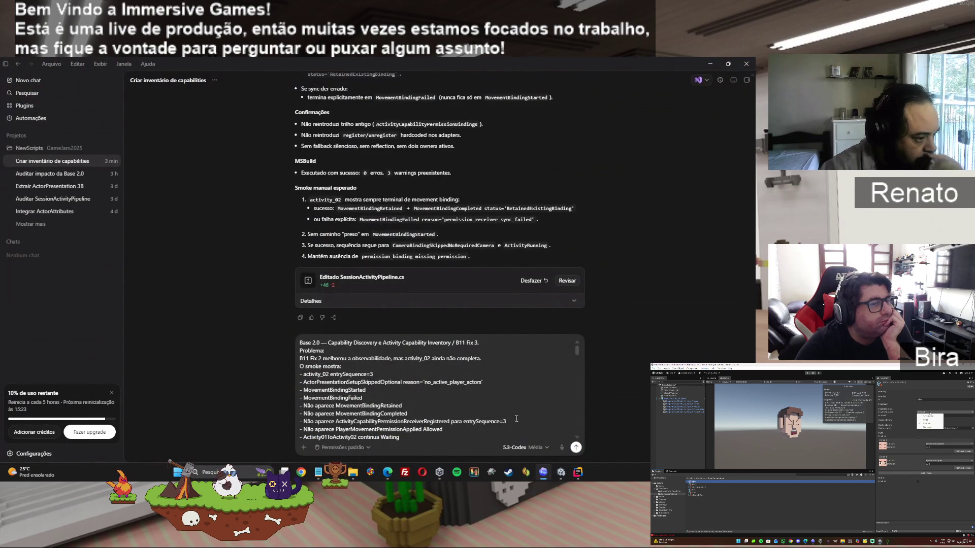
pyautogui.click(577, 448)
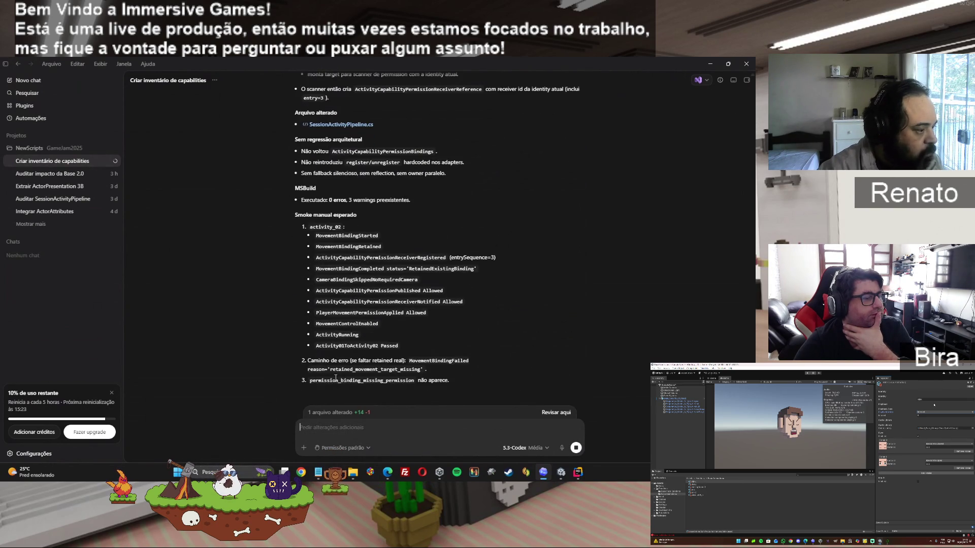
pyautogui.click(299, 402)
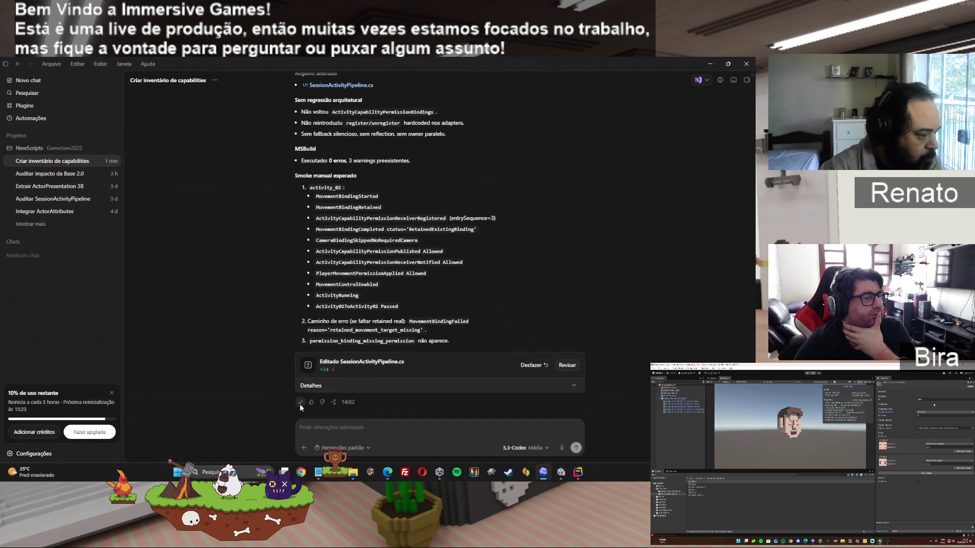
pyautogui.moveTo(388, 474)
pyautogui.click(367, 435)
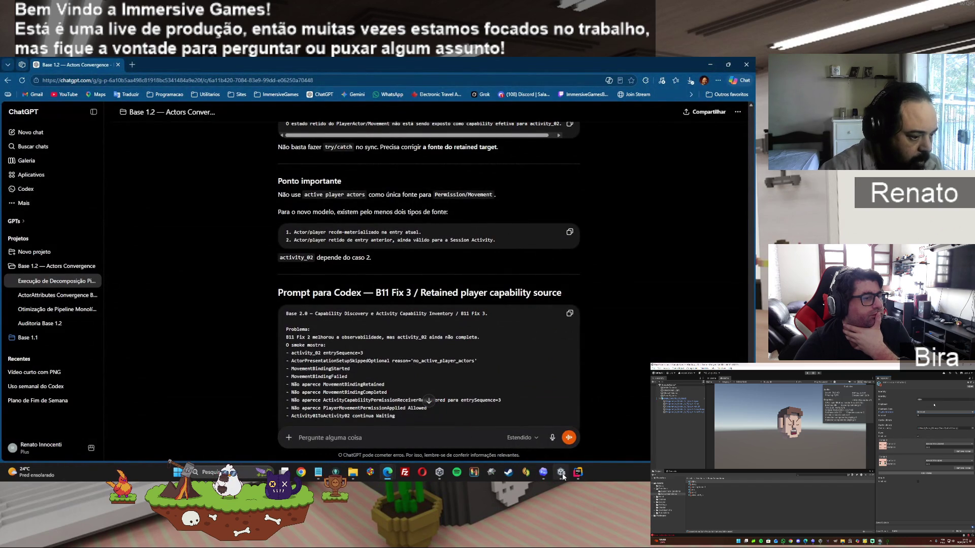
# Paste Codex's B11 Fix 3 summary into the ChatGPT message box, then bring Unity forward
pyautogui.hotkey('ctrl', 'v')
pyautogui.moveTo(563, 478)
pyautogui.click(572, 439)
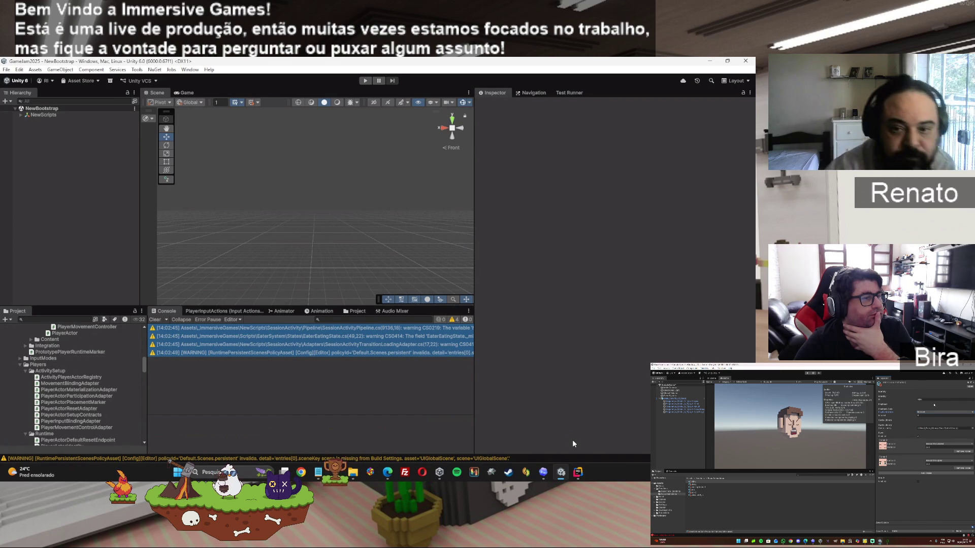
# Play-test the Test sandbox through activation, restart, deactivation and completion of the activities
pyautogui.hotkey('ctrl', 'p')
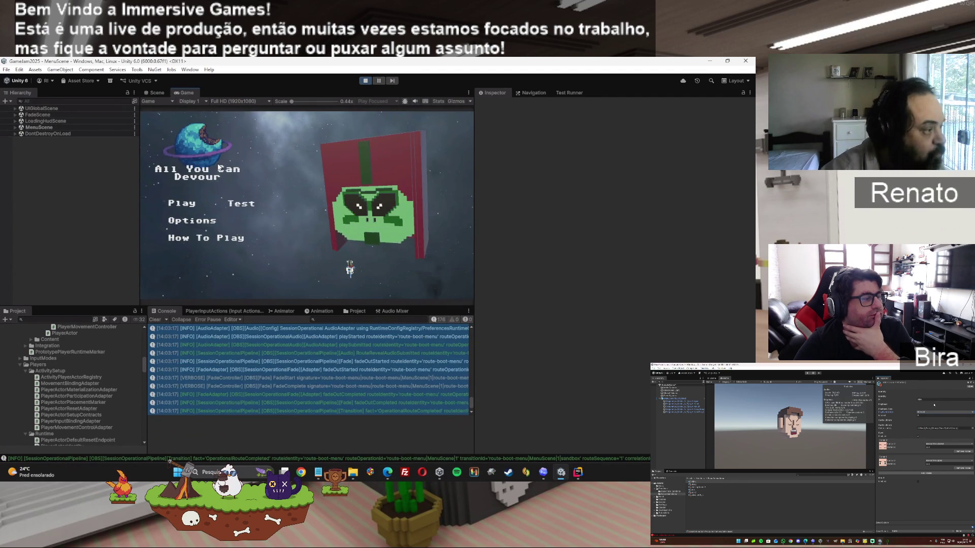
pyautogui.click(251, 204)
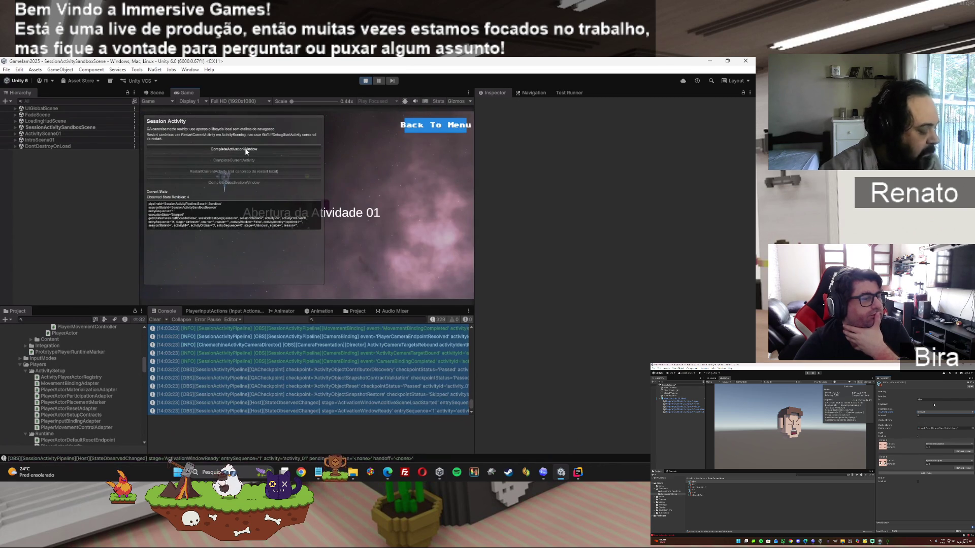
pyautogui.click(240, 150)
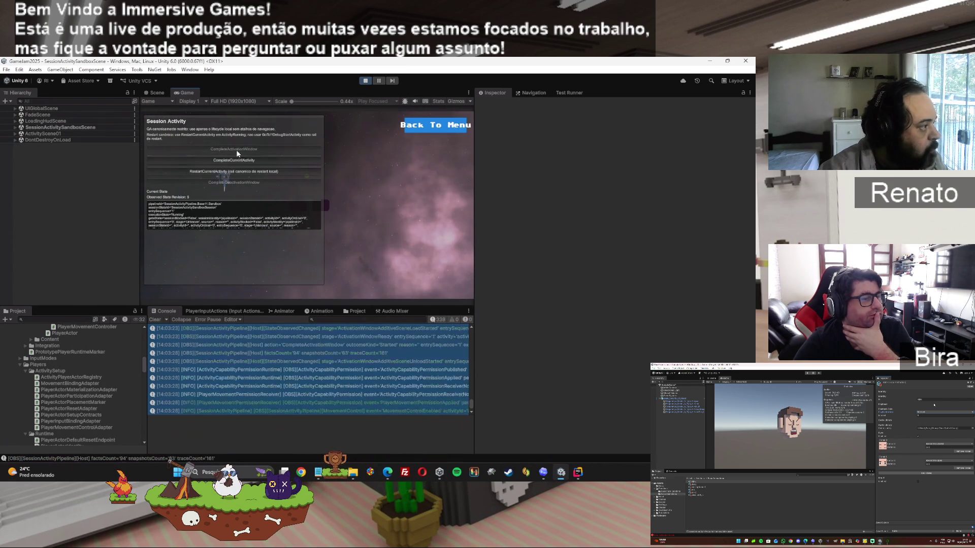
pyautogui.click(240, 171)
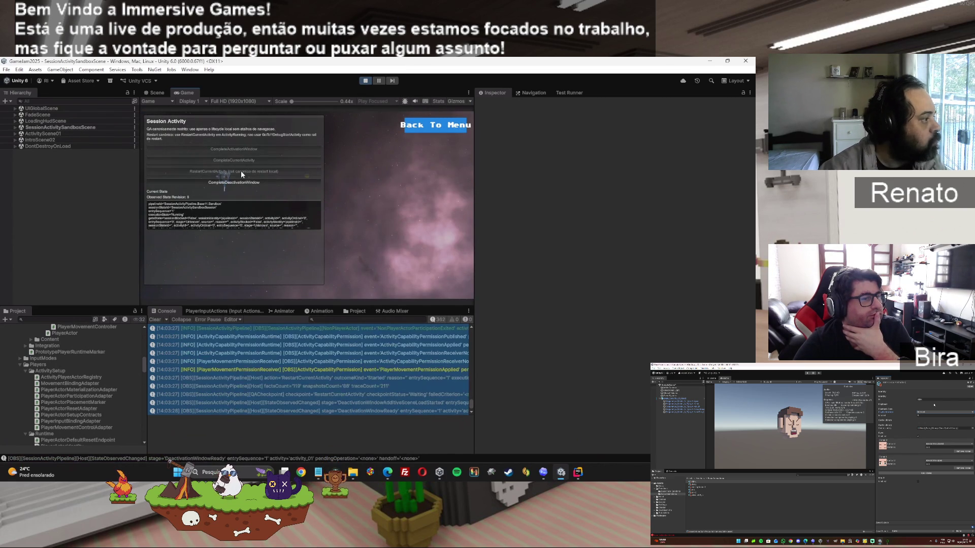
pyautogui.click(237, 182)
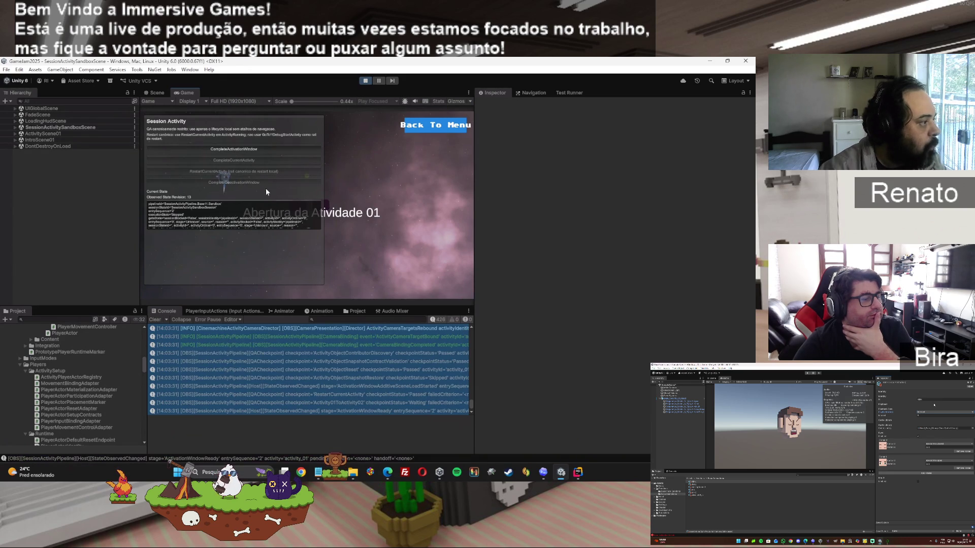
pyautogui.click(315, 151)
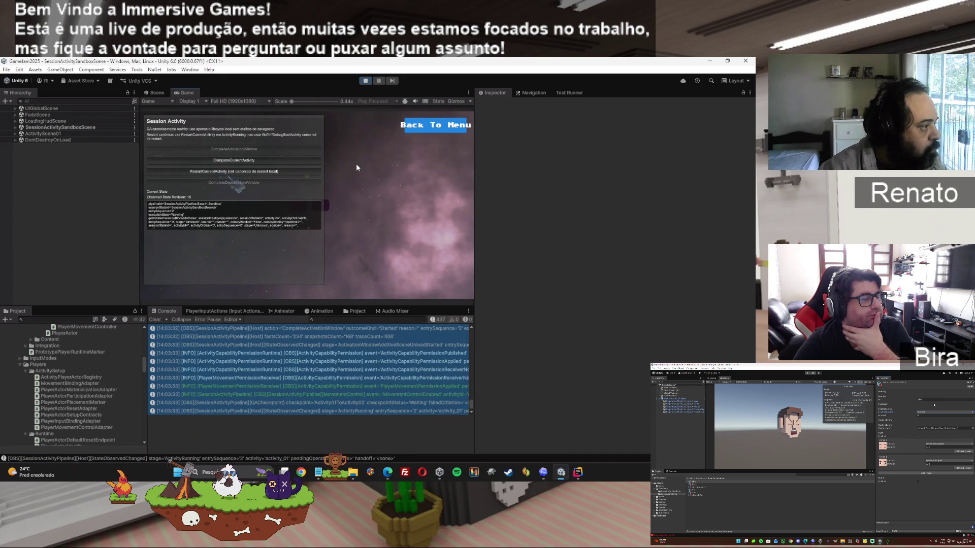
pyautogui.click(247, 159)
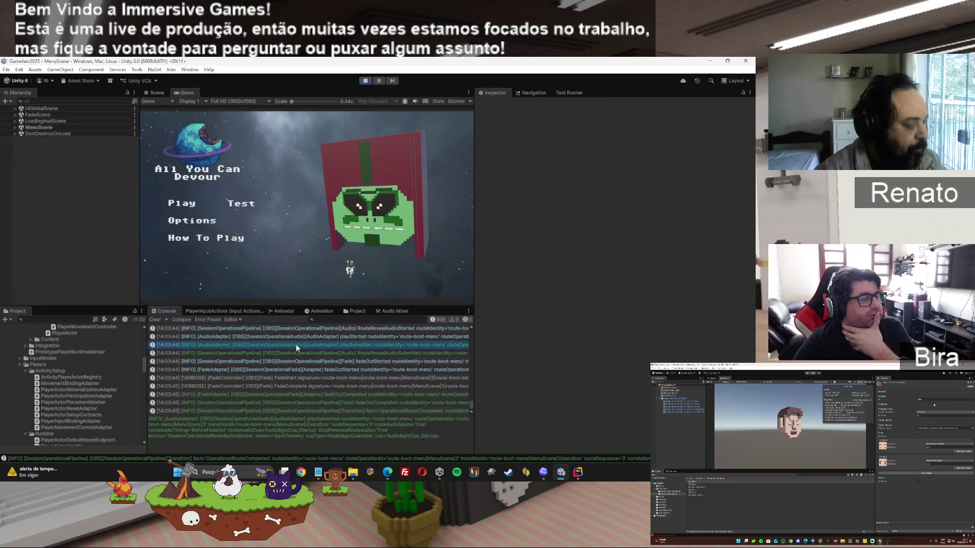
# Return to ChatGPT and place the cursor in the drafted follow-up message
pyautogui.moveTo(387, 472)
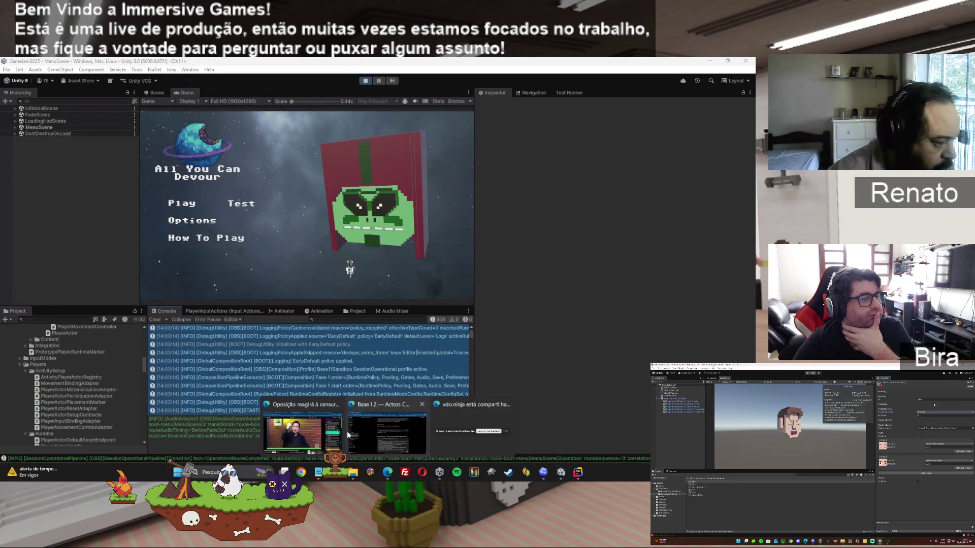
pyautogui.click(346, 431)
pyautogui.click(343, 334)
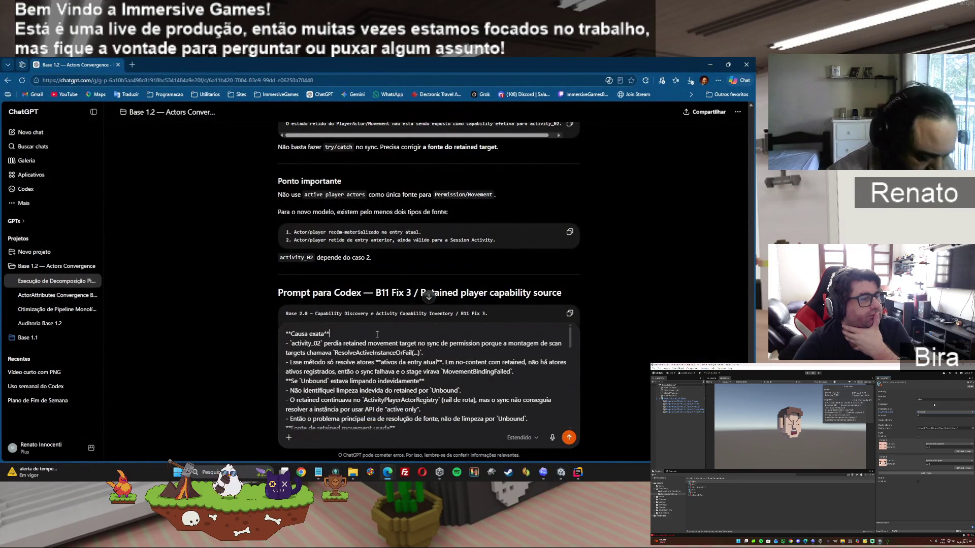
# Add the copied Unity console log to the follow-up and send it to ChatGPT
pyautogui.hotkey('ctrl', 'v')
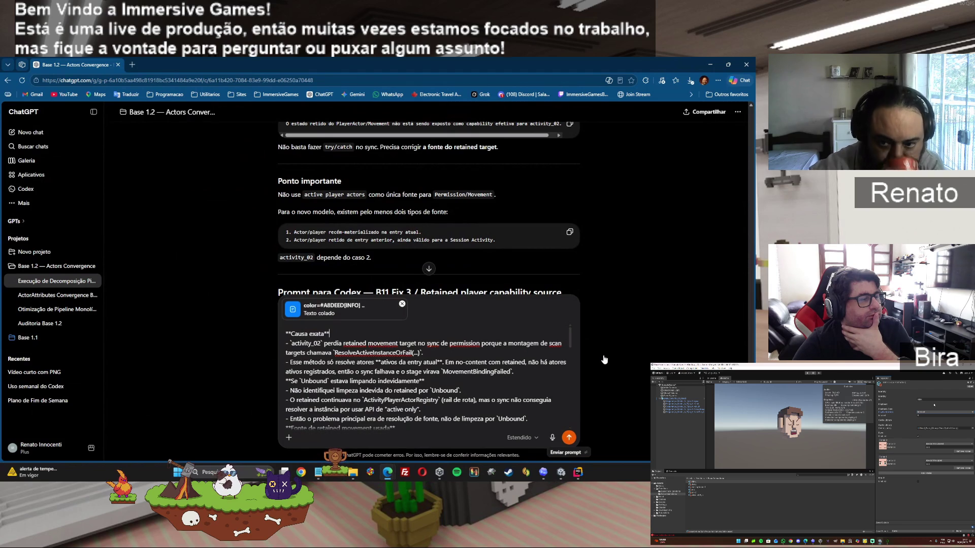
pyautogui.press('Return')
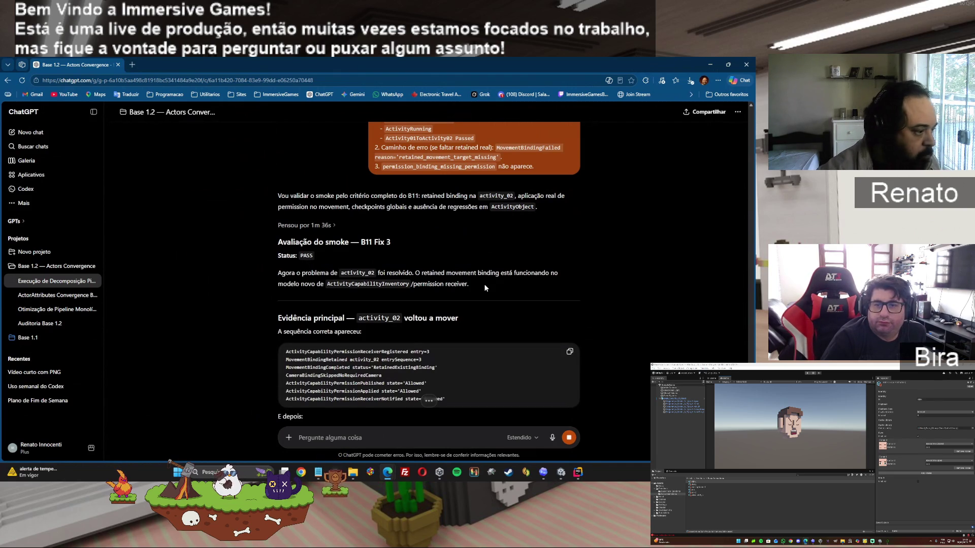
# Read ChatGPT's reply down to its Decisão section marking B11 FECHADO, then bring Rider forward
pyautogui.scroll(-6, 553, 284)
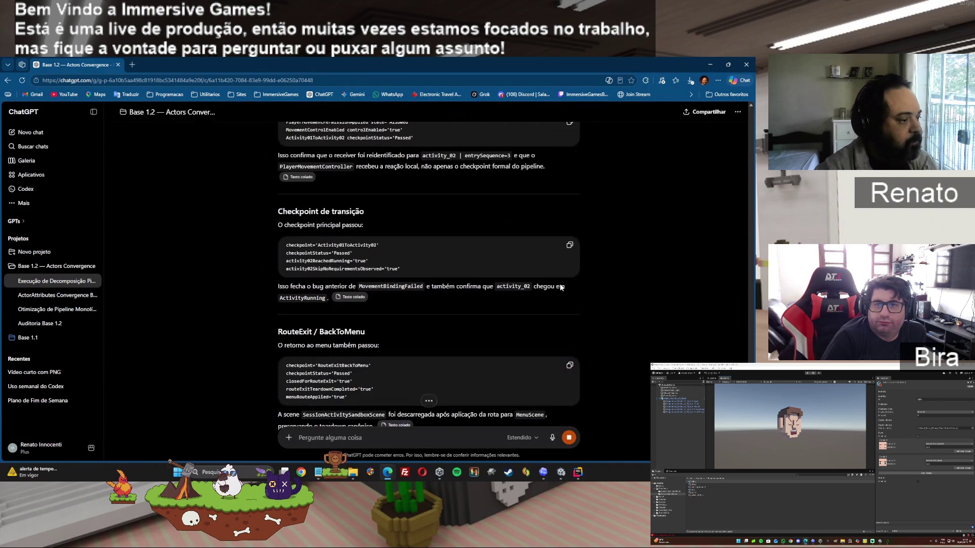
pyautogui.scroll(-2, 559, 286)
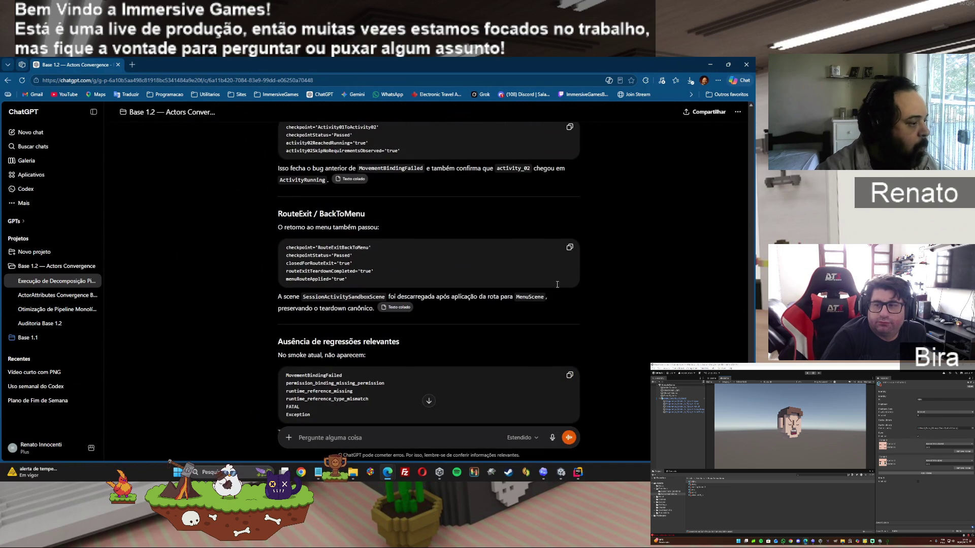
pyautogui.scroll(-5, 483, 288)
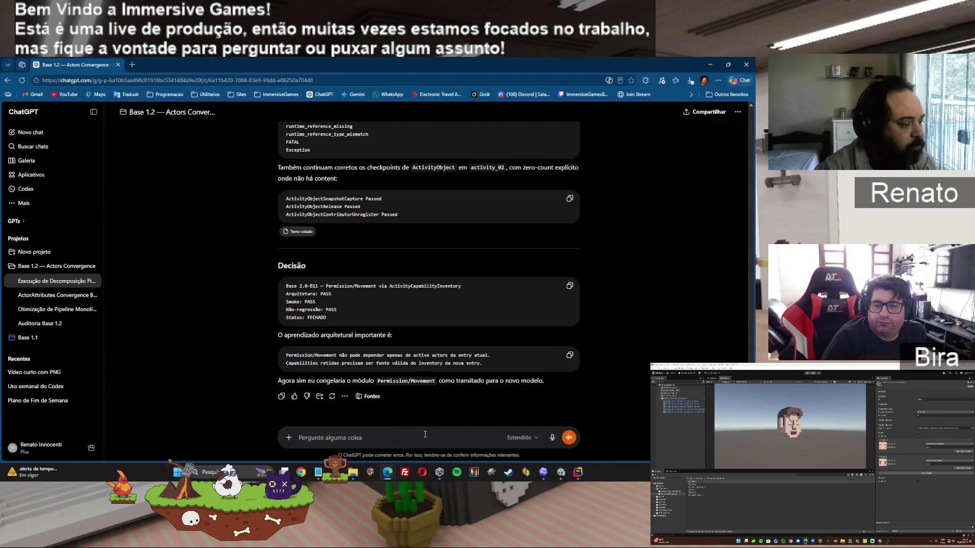
pyautogui.click(579, 472)
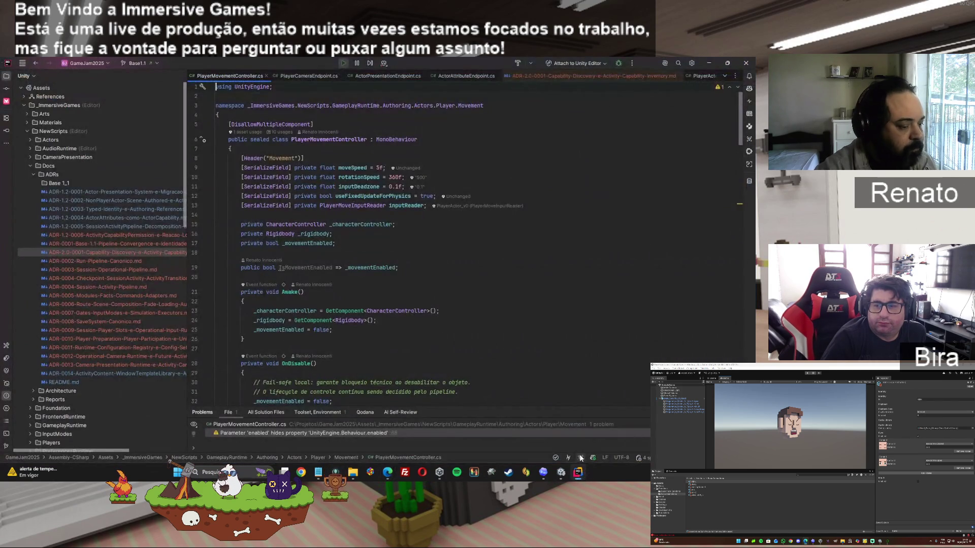
# Go from Rider back to the Unity editor running the title menu
pyautogui.click(560, 472)
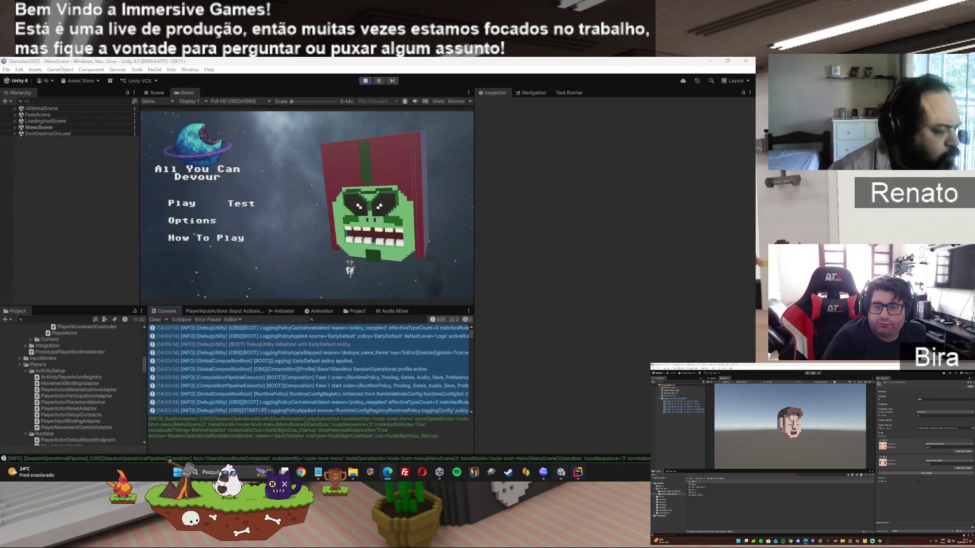
# Compare Codex's fix summary against ChatGPT's verdict, then bring Rider with PlayerMovementController.cs forward
pyautogui.click(543, 472)
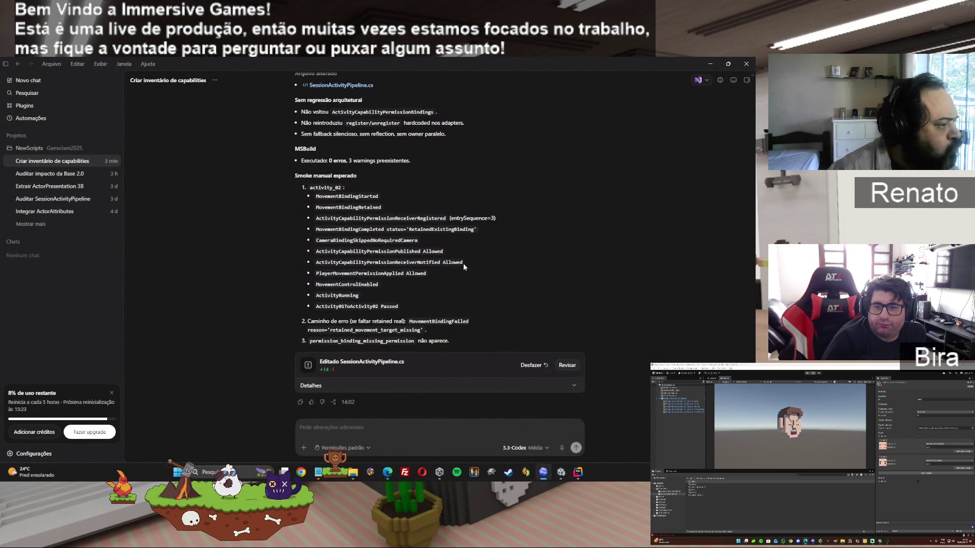
pyautogui.scroll(10, 463, 263)
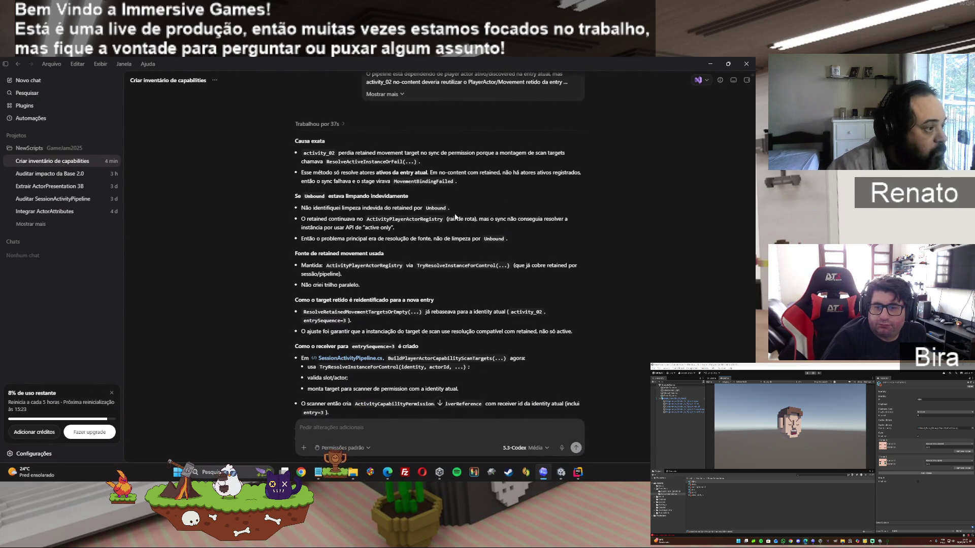
pyautogui.scroll(-10, 455, 213)
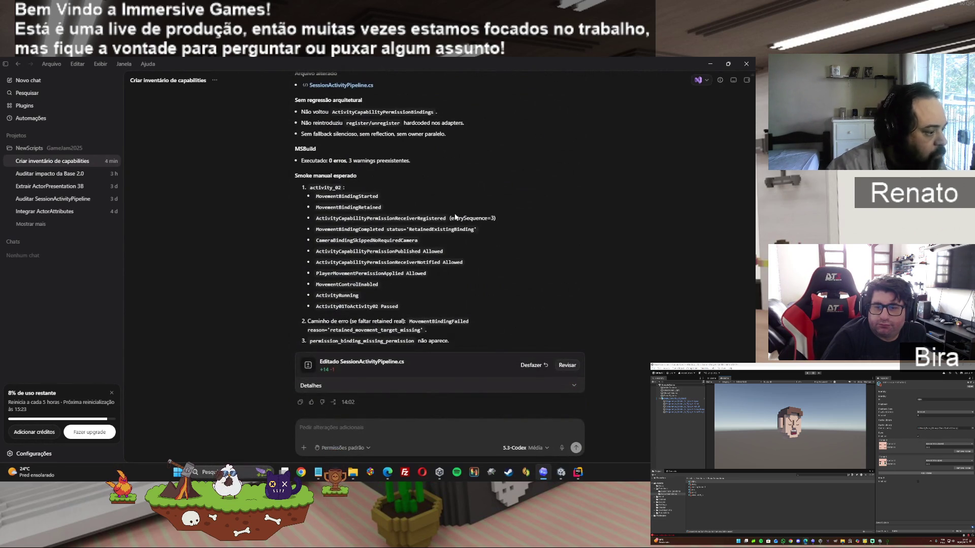
pyautogui.moveTo(389, 473)
pyautogui.click(388, 432)
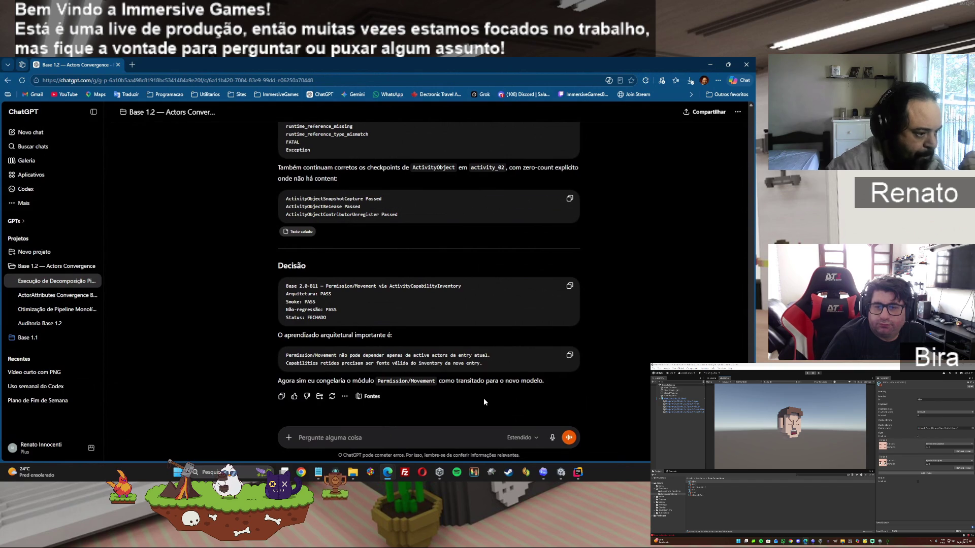
pyautogui.click(578, 476)
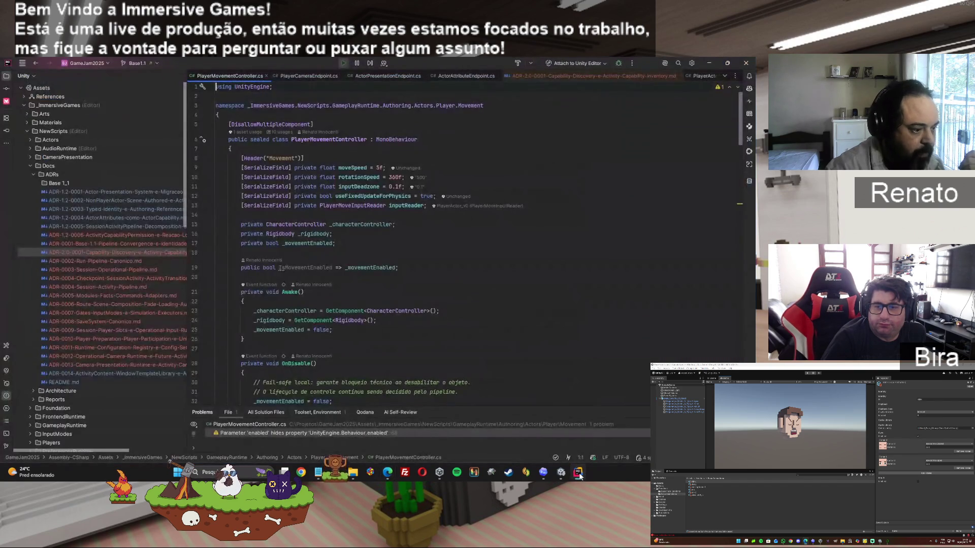
# Stop play mode in Unity and review the PlayerActor_v0 prefab's components in the Inspector
pyautogui.click(561, 472)
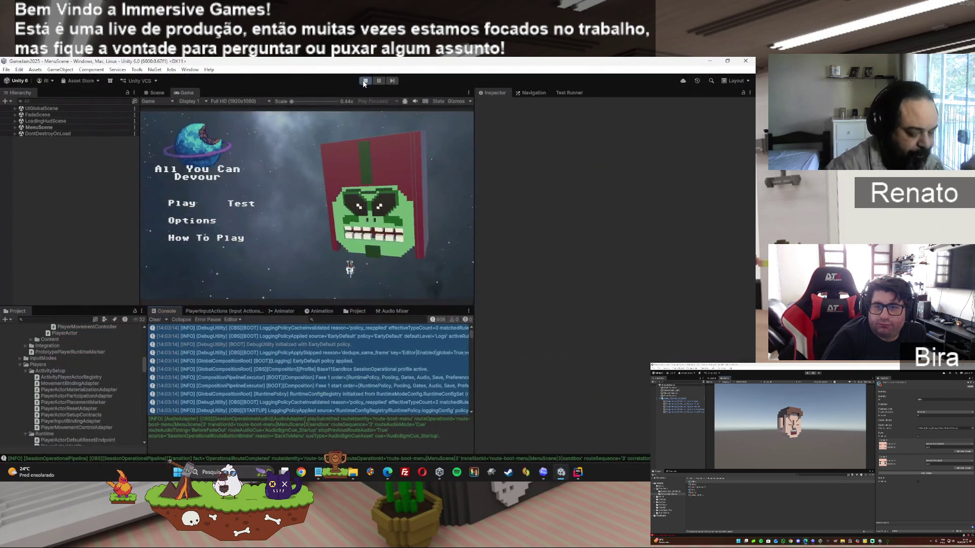
pyautogui.click(361, 83)
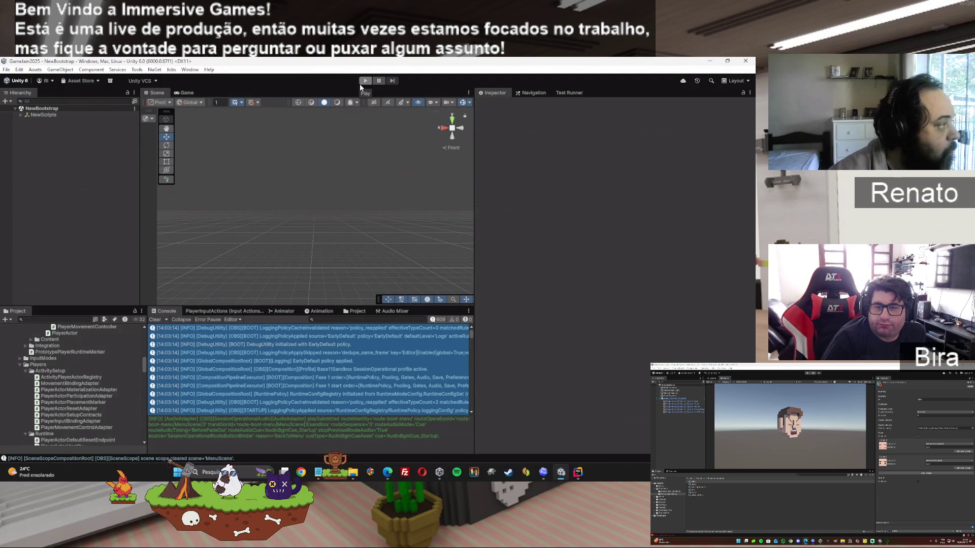
pyautogui.scroll(-5, 82, 376)
pyautogui.scroll(-6, 84, 376)
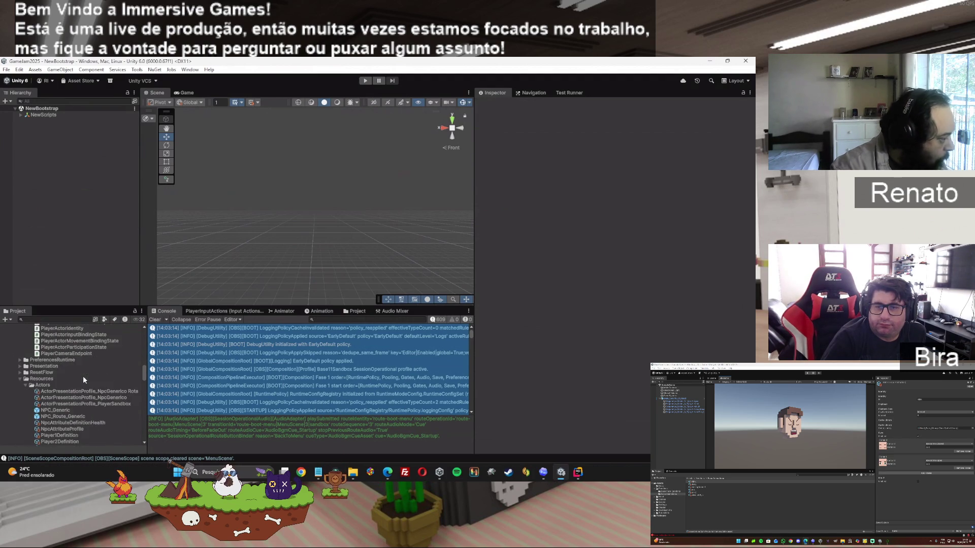
pyautogui.click(63, 354)
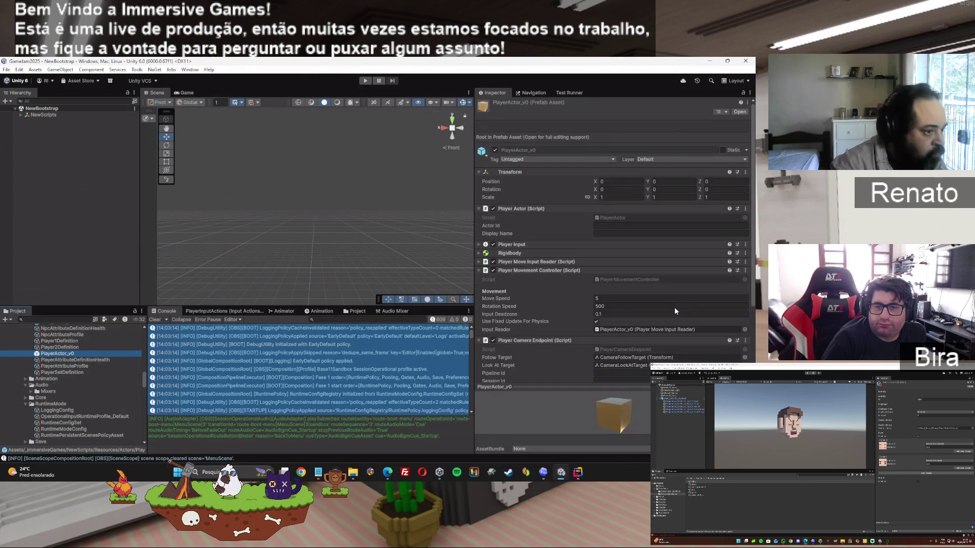
pyautogui.scroll(-3, 561, 309)
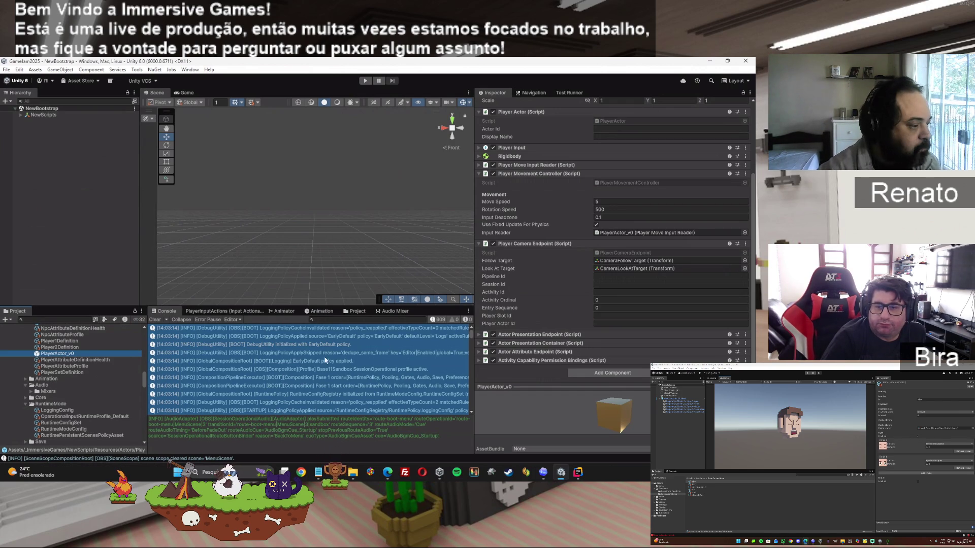
pyautogui.scroll(-5, 315, 368)
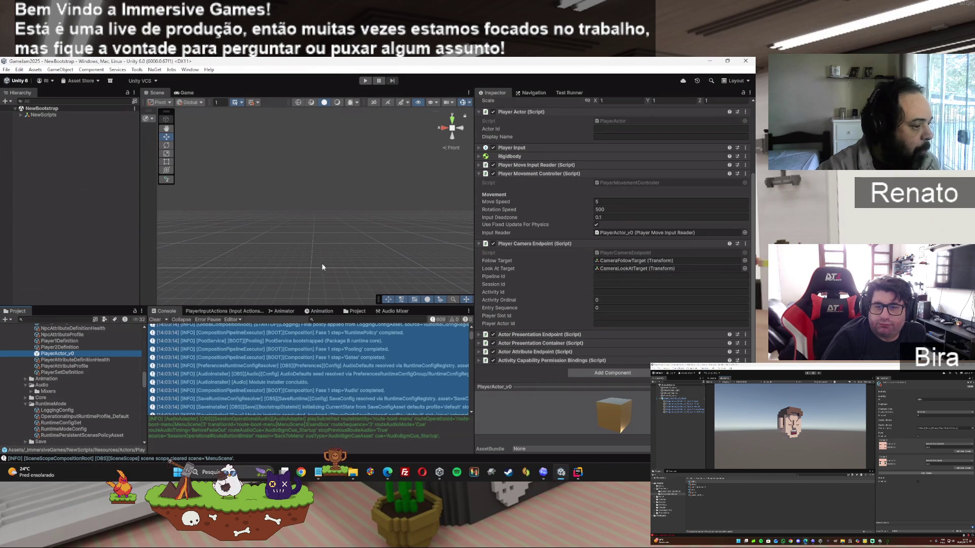
pyautogui.click(547, 473)
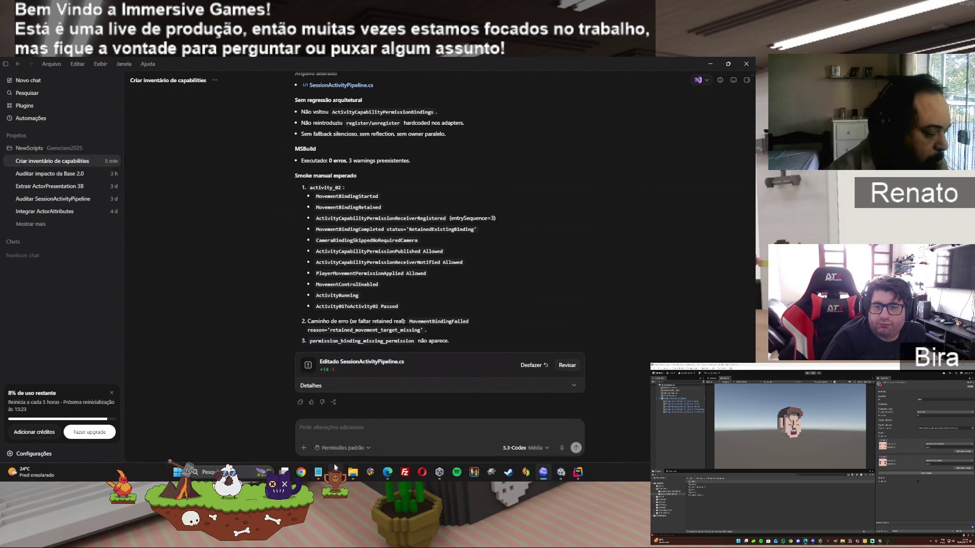
# Draft 'ok vc tem os arquivos' in ChatGPT and open the project page in a new tab
pyautogui.moveTo(387, 472)
pyautogui.click(357, 426)
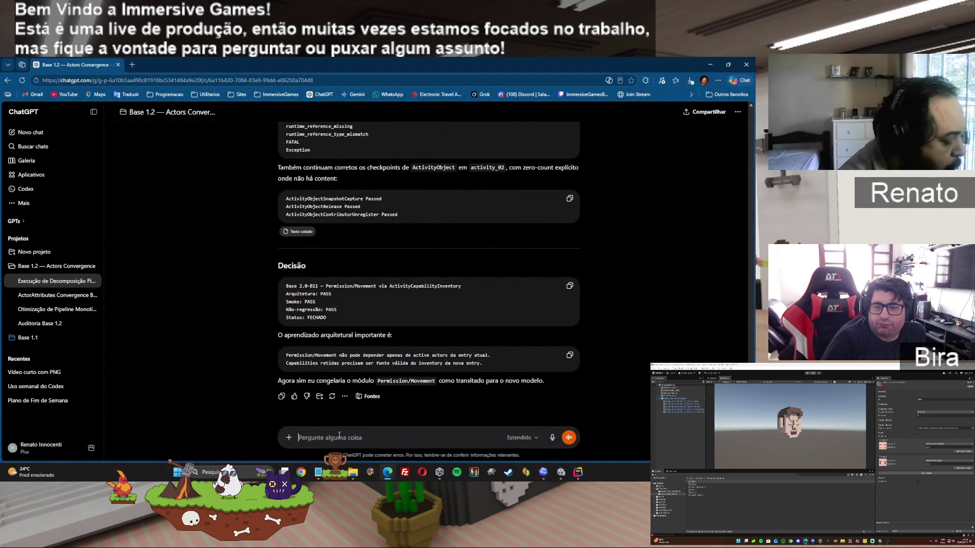
pyautogui.write('ok')
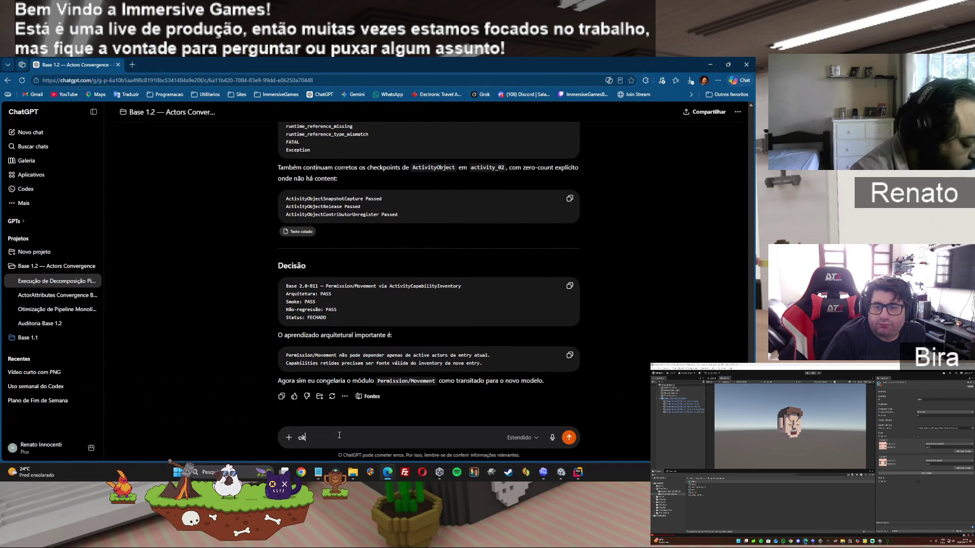
pyautogui.write(' vamos micror t')
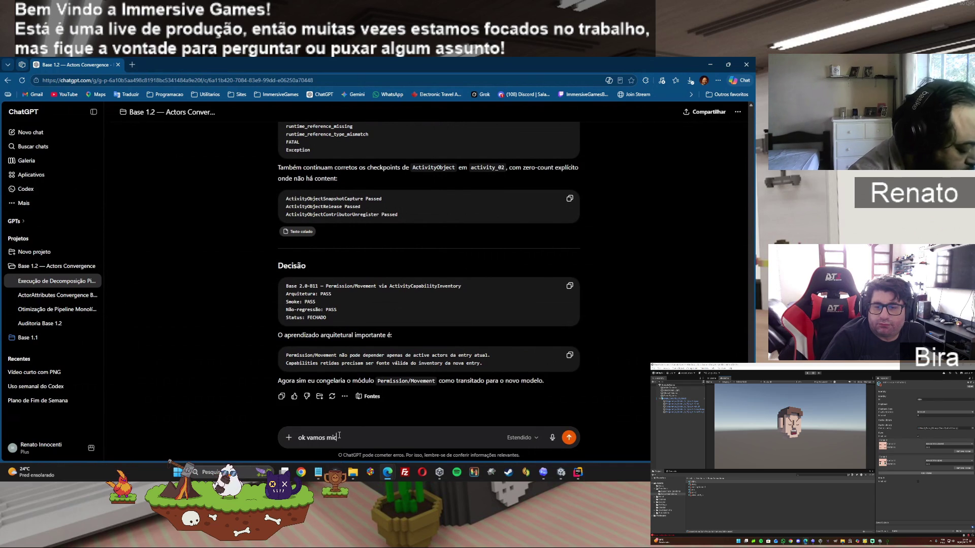
pyautogui.press('BackSpace')
pyautogui.press('BackSpace')
pyautogui.press('BackSpace')
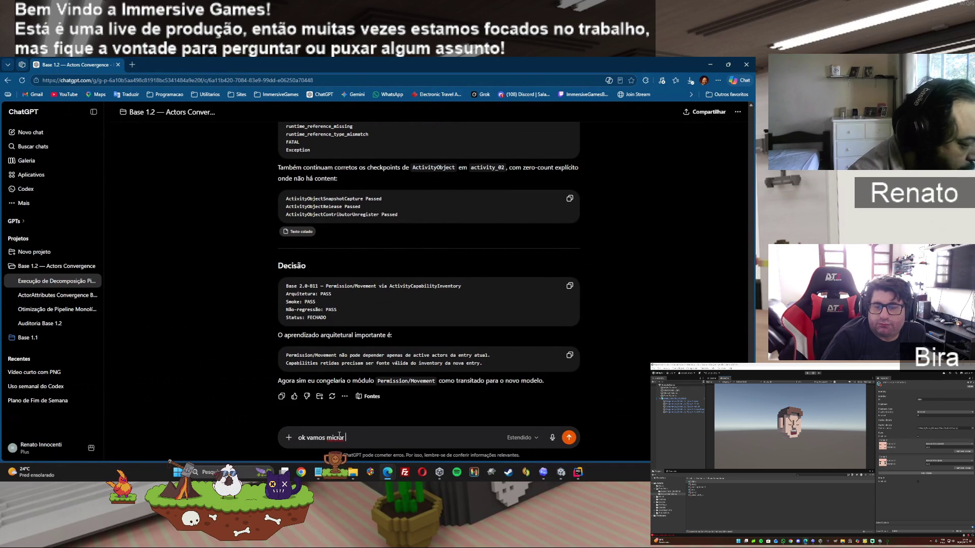
pyautogui.write('ok vc tem os arquivos')
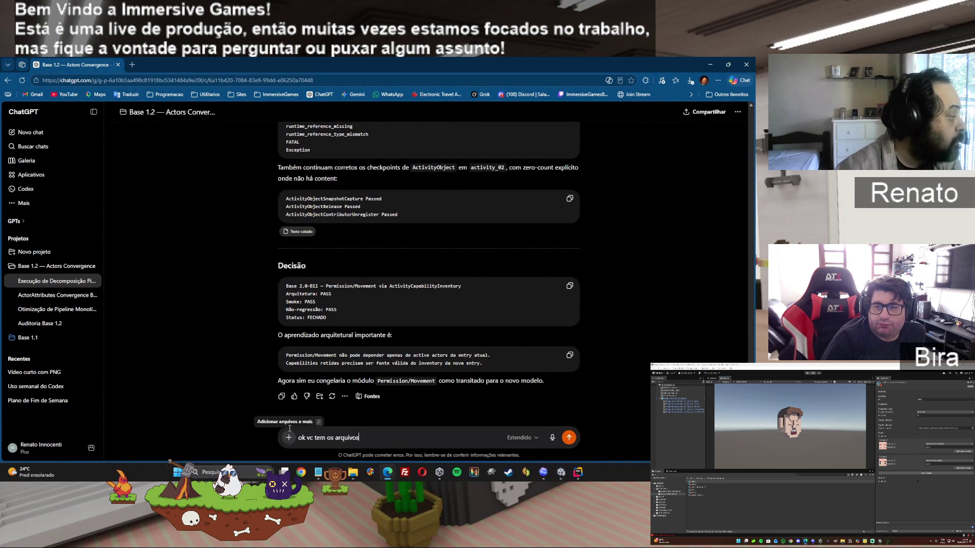
pyautogui.rightClick(161, 112)
pyautogui.click(190, 118)
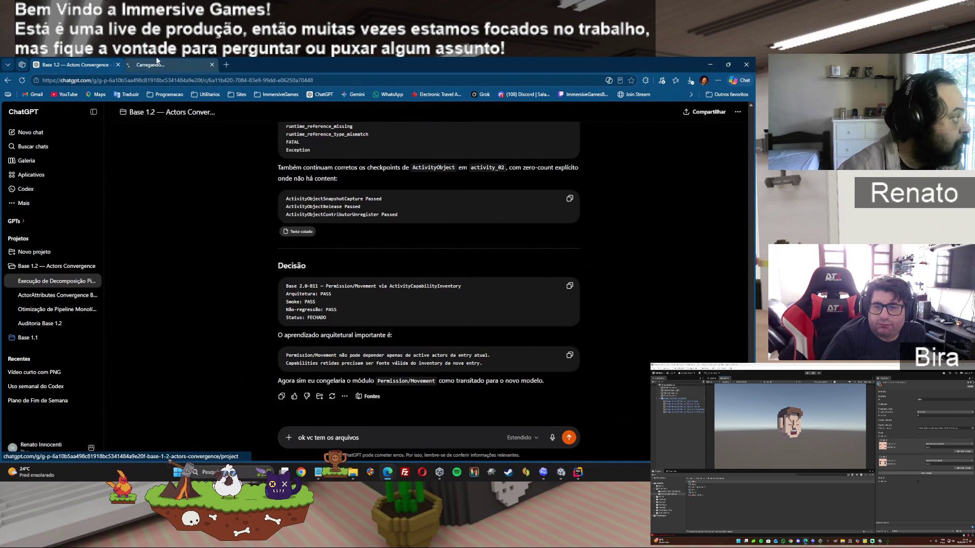
# Upload ADR-2.0-0001-Capability-Discovery-e-Activity-Capability-Inventory.md to the Base 1.2 project's Fontes
pyautogui.click(160, 63)
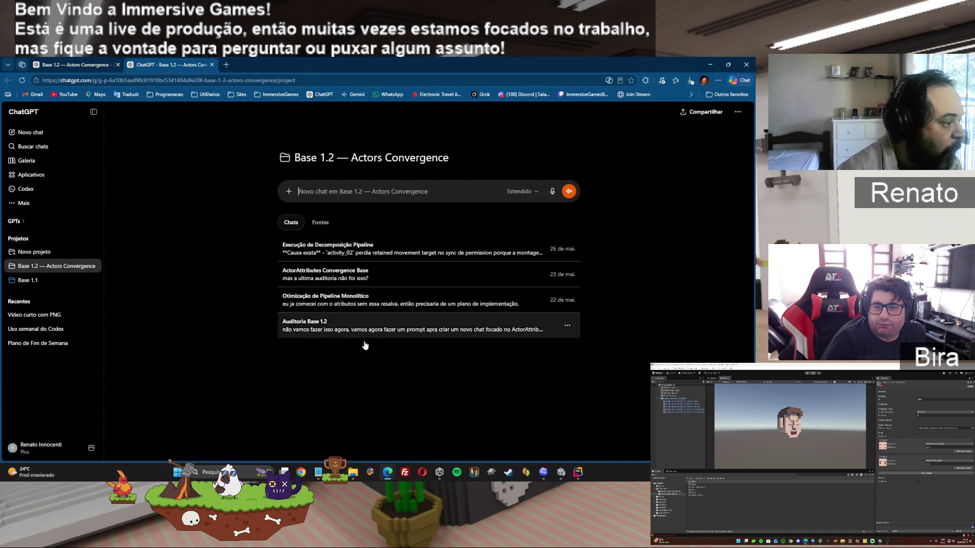
pyautogui.click(321, 223)
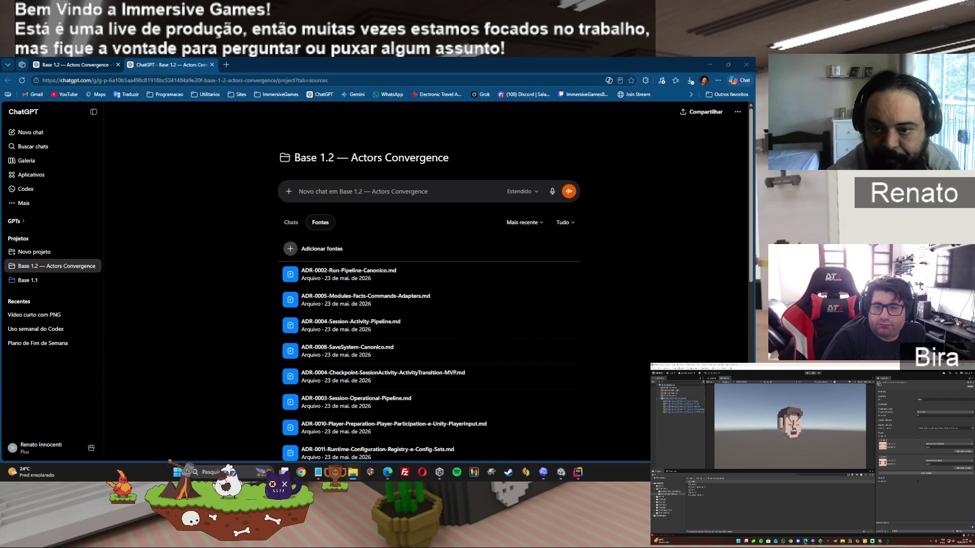
pyautogui.moveTo(751, 312); pyautogui.dragTo(489, 313)
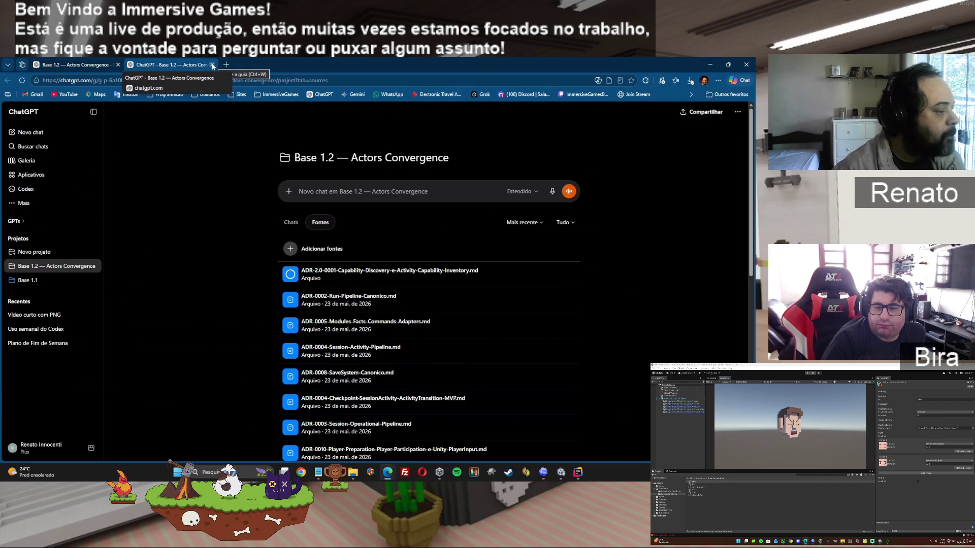
pyautogui.click(213, 65)
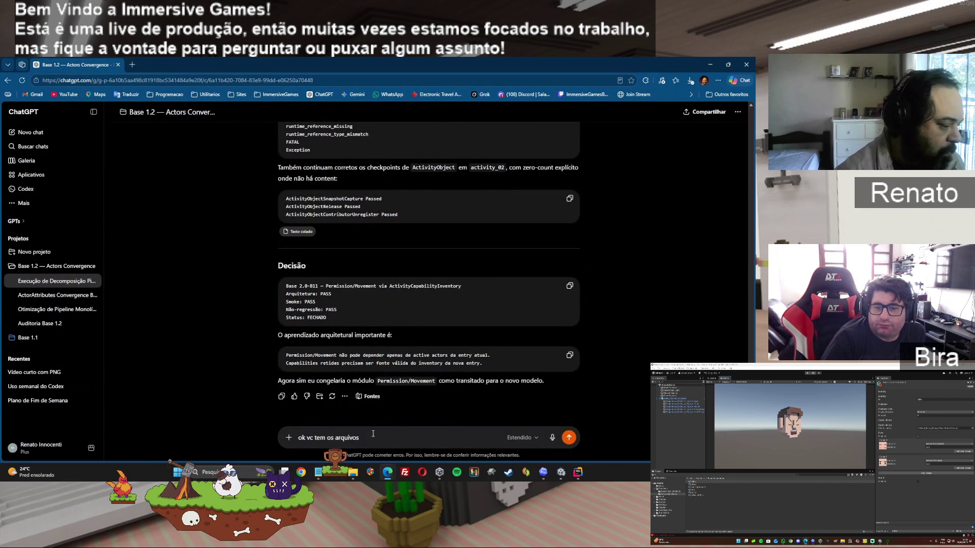
# Finish the ChatGPT message asking it to update and send the complete files, and send it
pyautogui.write(', ')
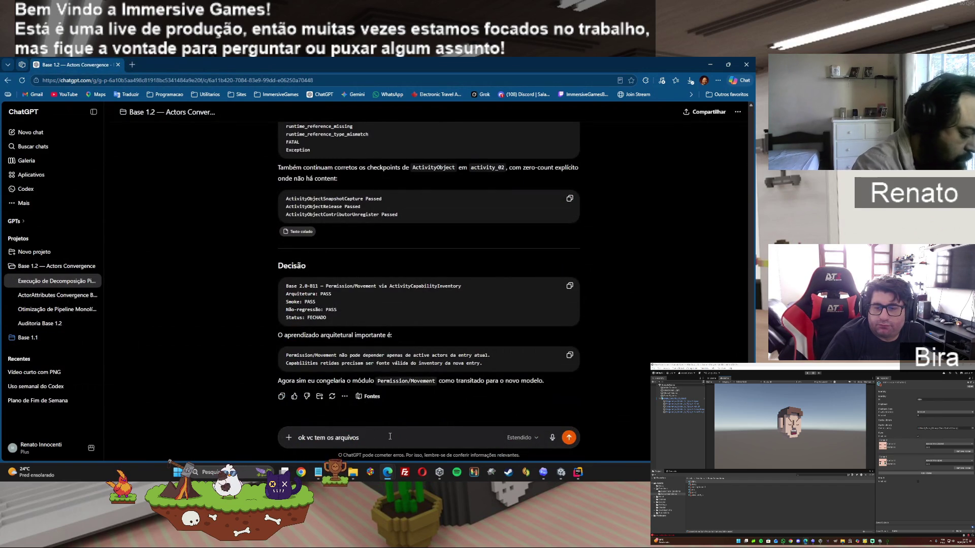
pyautogui.write('pode')
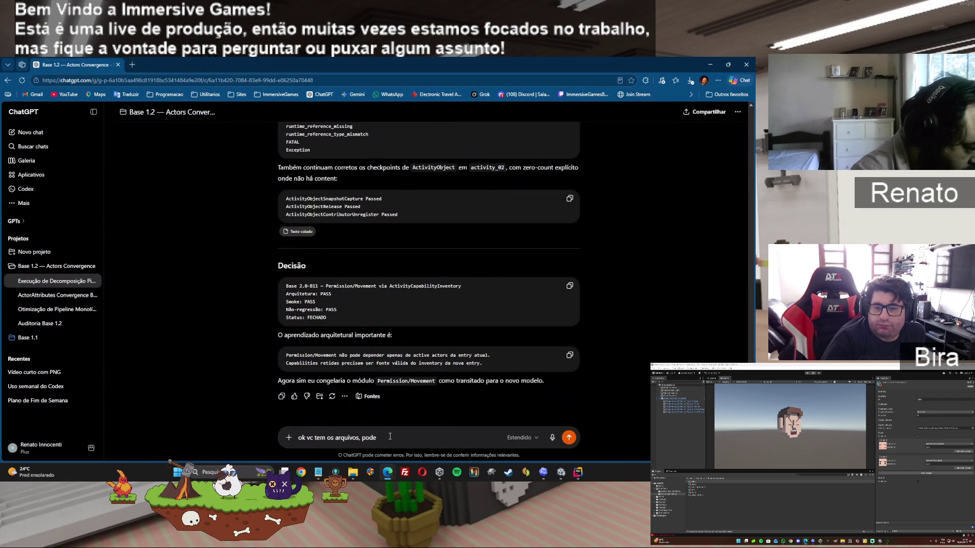
pyautogui.write(' atualizar')
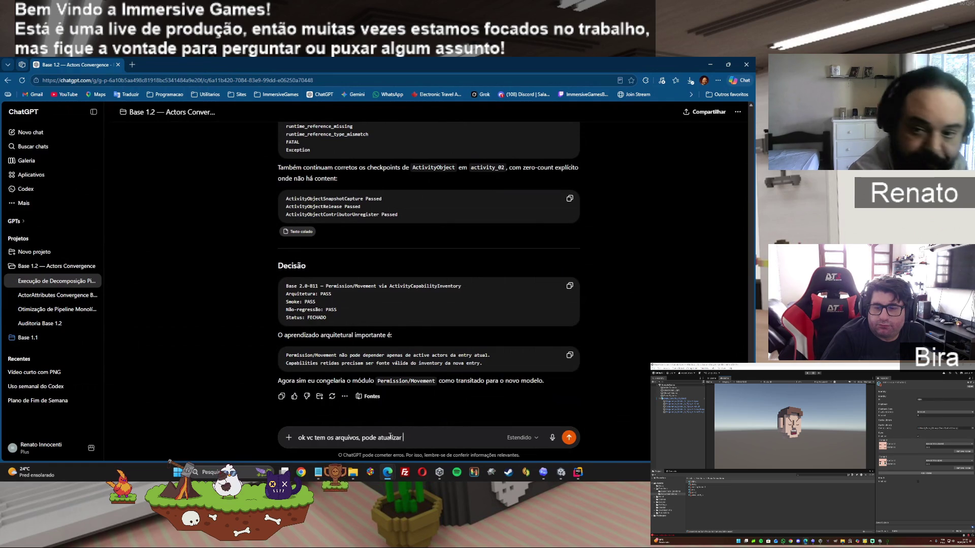
pyautogui.write(' e env')
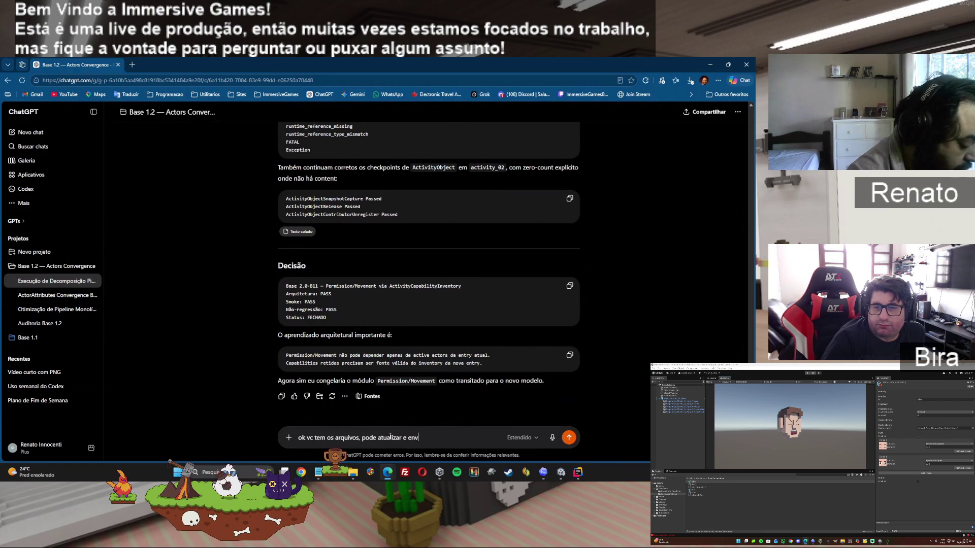
pyautogui.write('iar aqui os arqu')
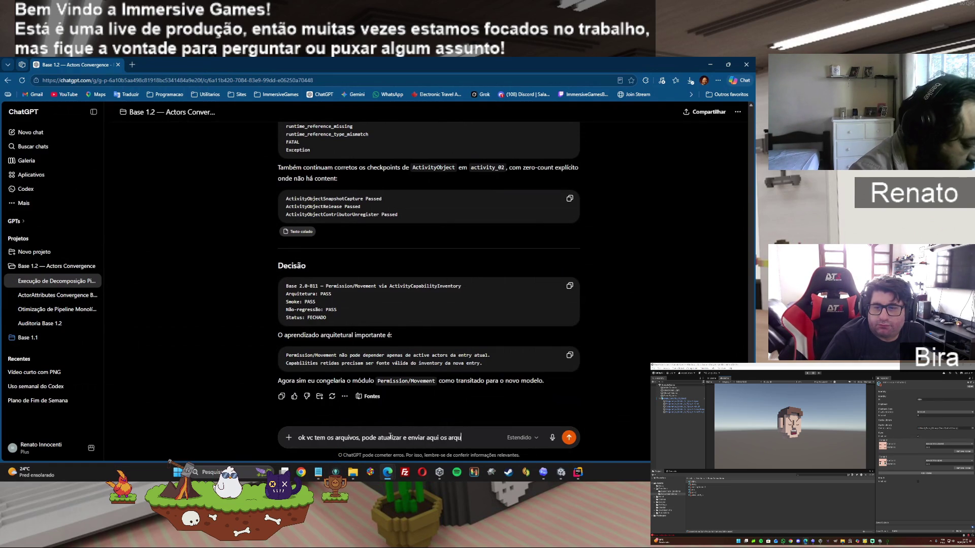
pyautogui.write('ivos comleto')
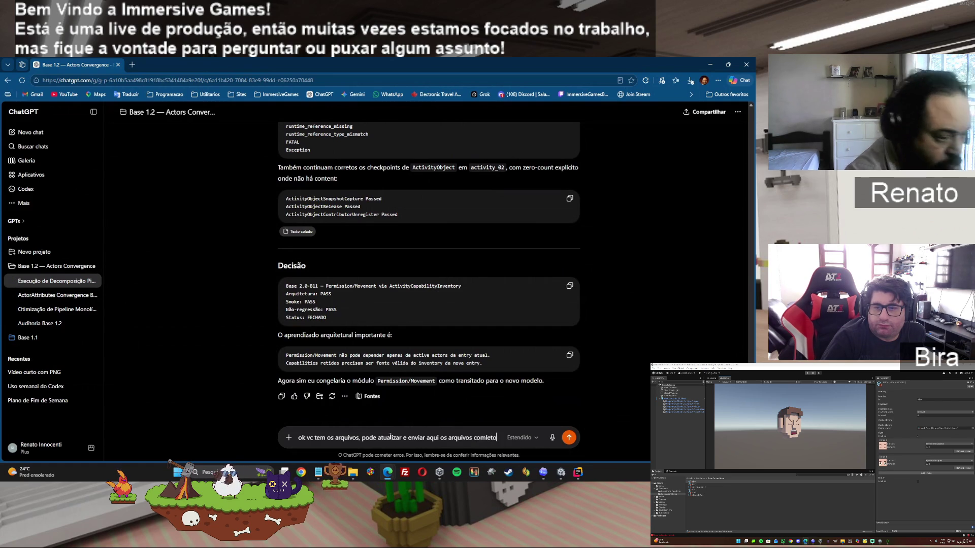
pyautogui.write('s')
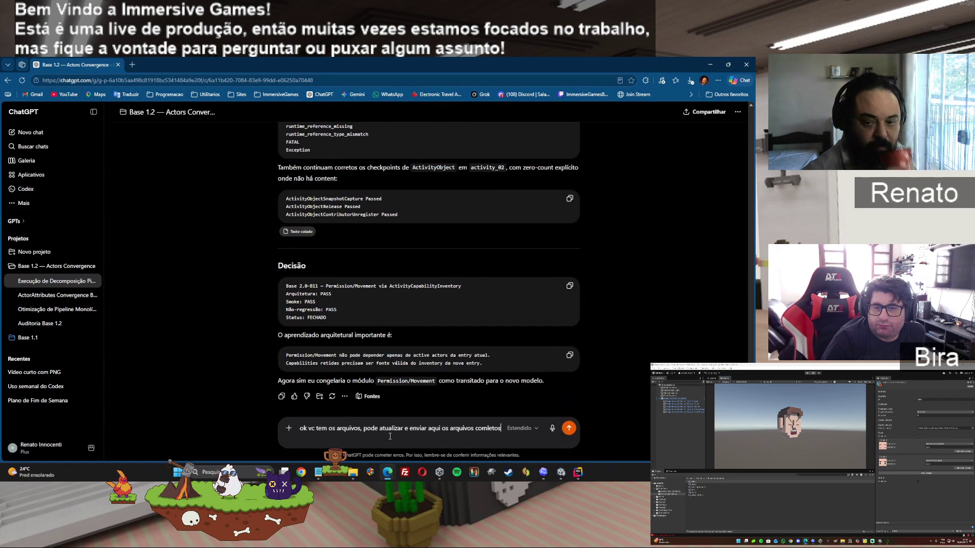
pyautogui.press('Return')
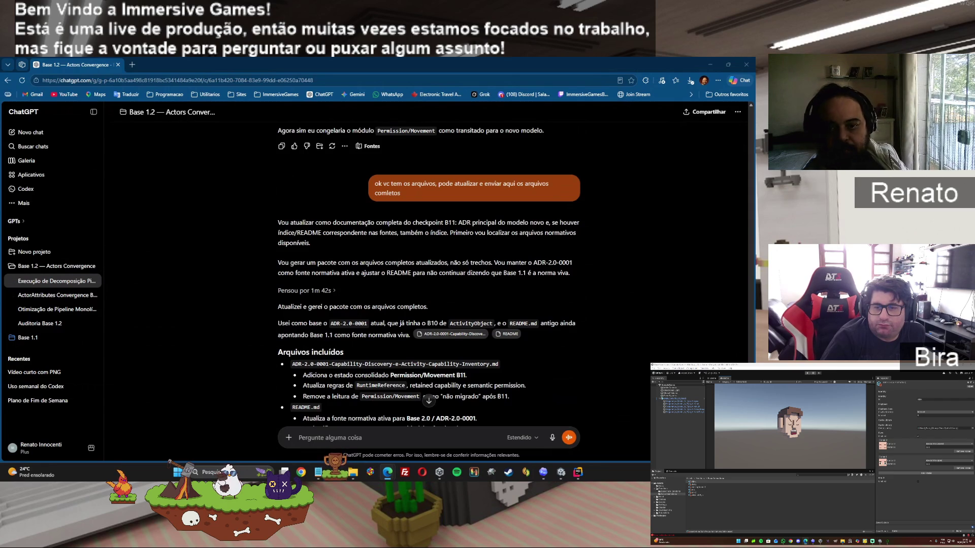
# Wait for ChatGPT's reply with the updated ADR-2.0-0001 and README.md downloads, then scroll through it
pyautogui.moveTo(550, 184)
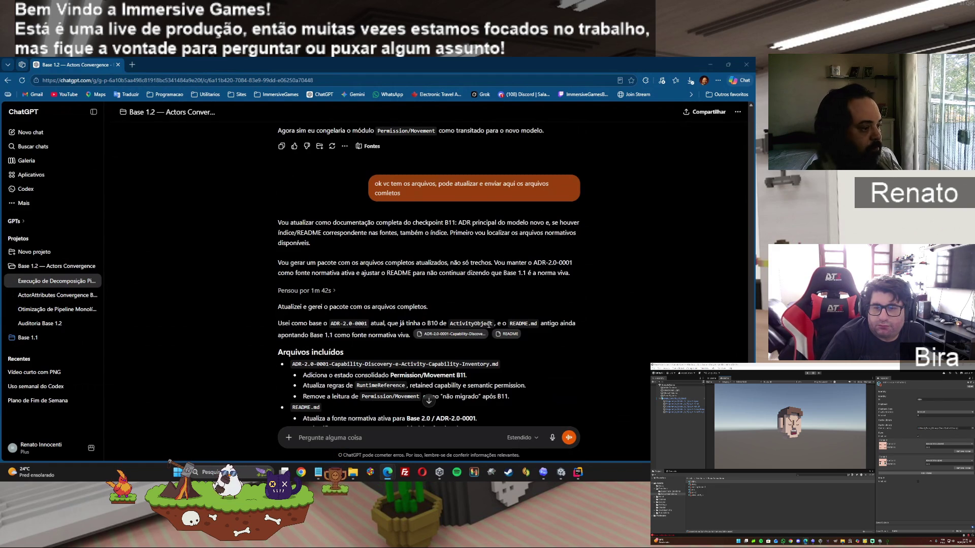
pyautogui.scroll(-2, 485, 323)
# Download Base20_B11_docs_update.zip and send 'continuemos' to ChatGPT
pyautogui.scroll(-1, 490, 322)
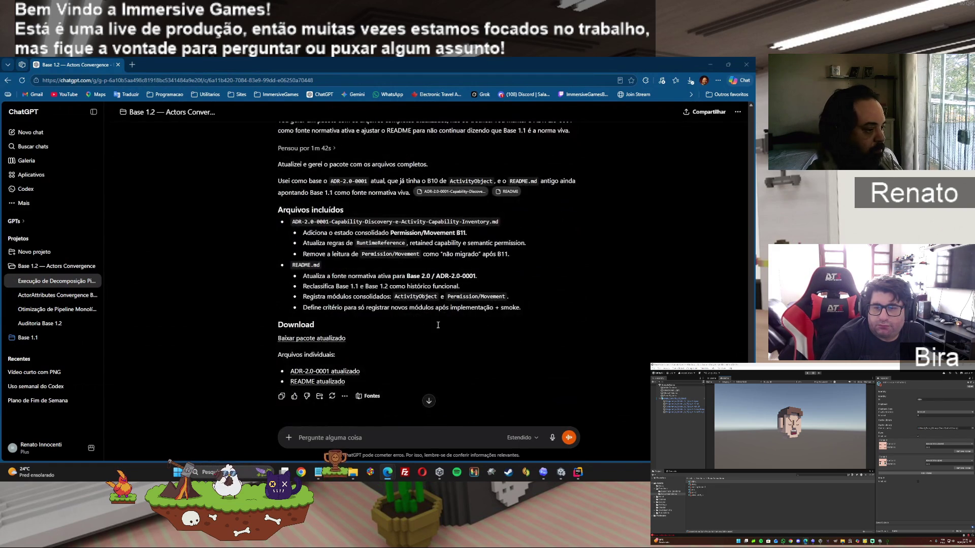
pyautogui.click(325, 339)
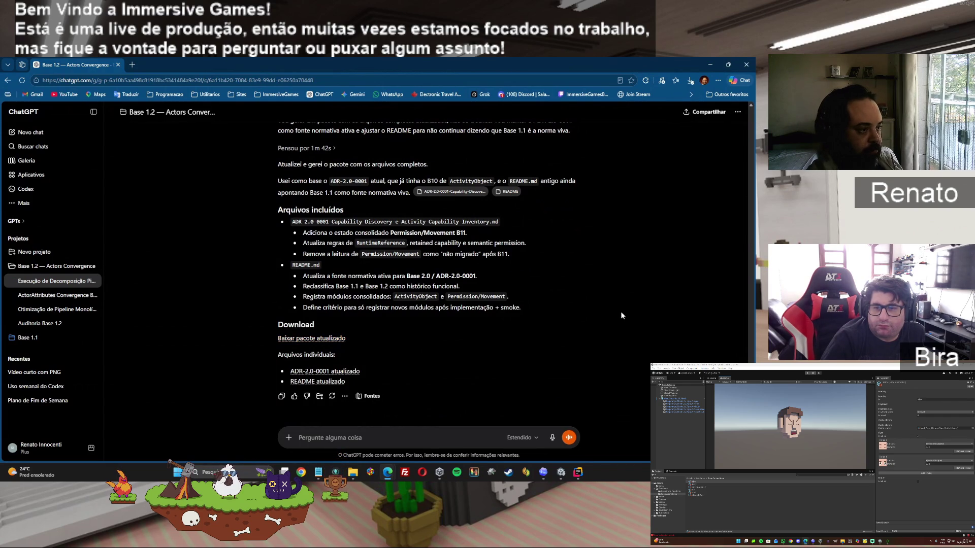
pyautogui.write('continuemos')
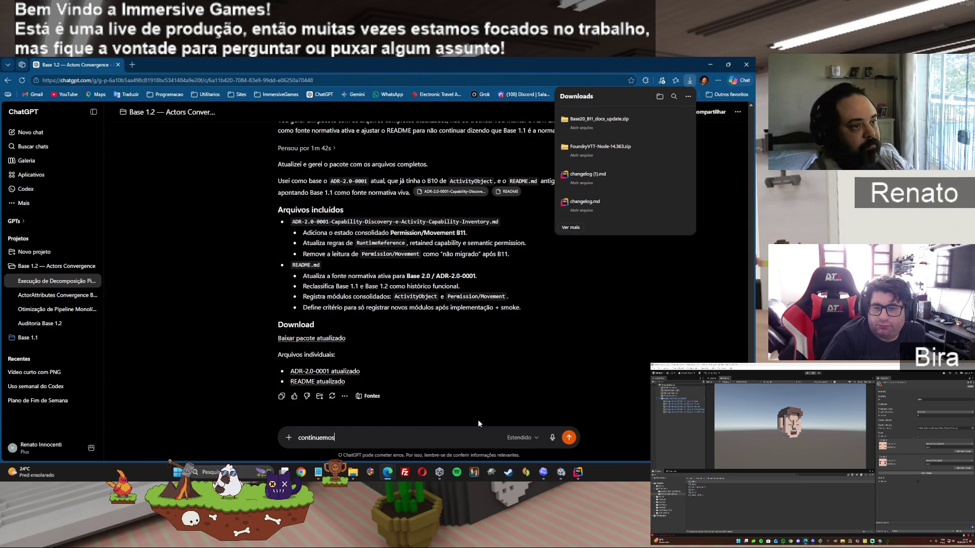
pyautogui.press('Return')
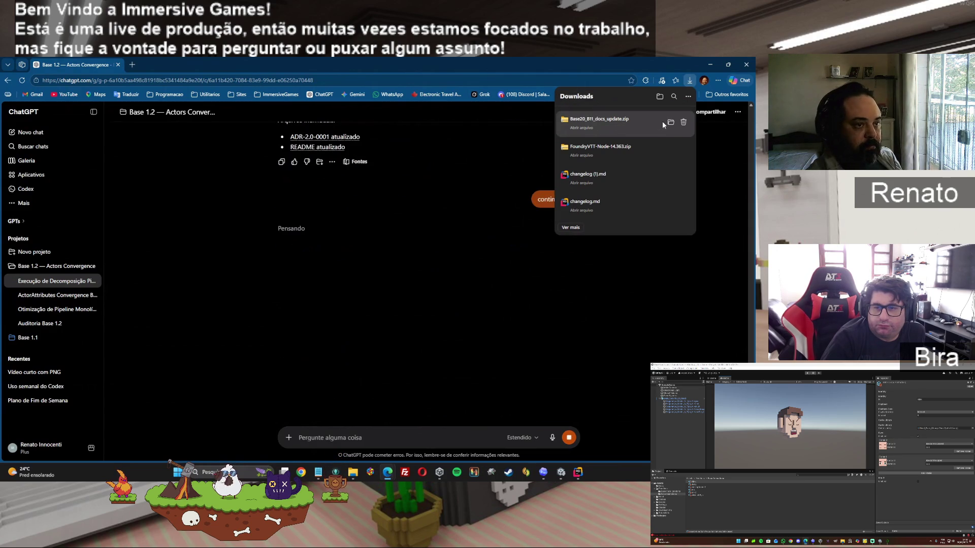
pyautogui.click(671, 124)
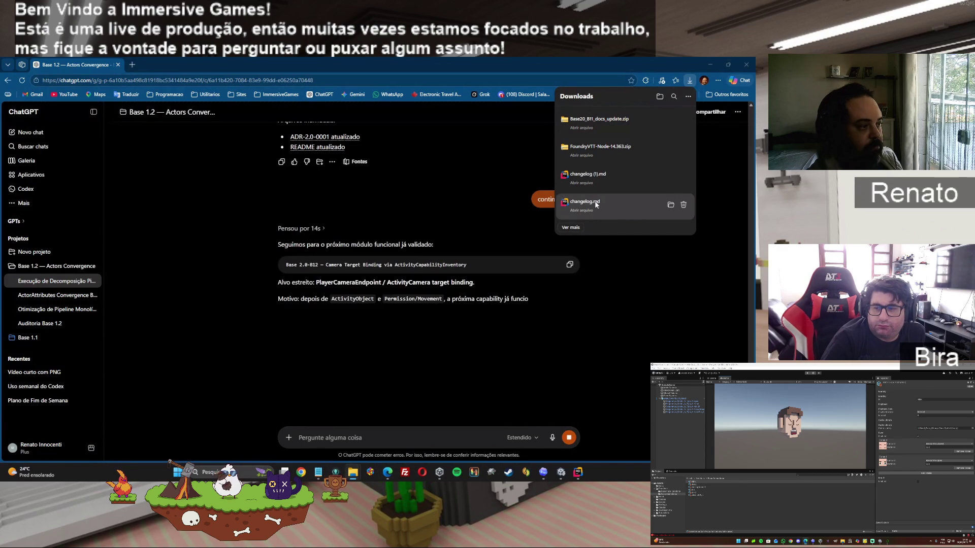
# Dismiss the downloads list and scroll down to the 'Prompt para Codex — B12' block
pyautogui.click(193, 206)
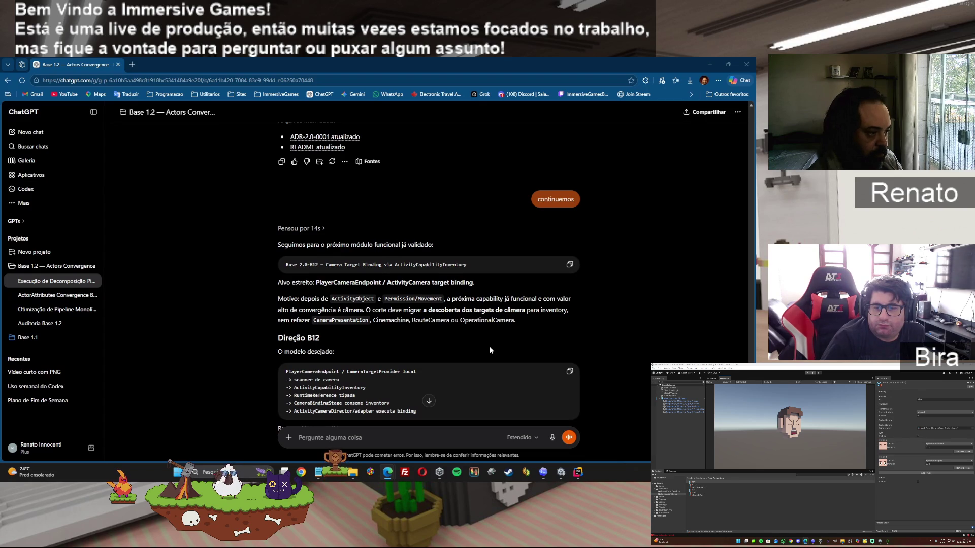
pyautogui.scroll(-1, 490, 350)
pyautogui.scroll(-3, 490, 350)
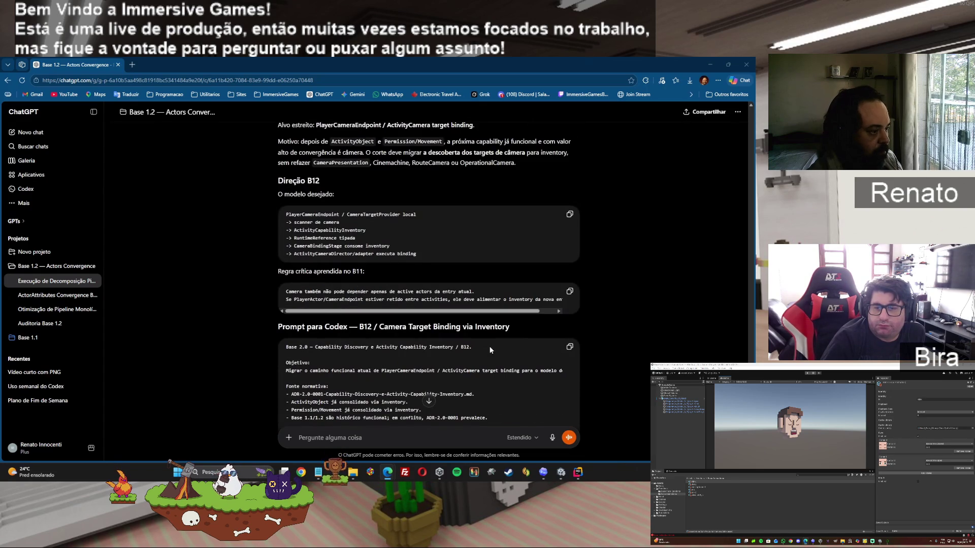
pyautogui.scroll(-2, 490, 350)
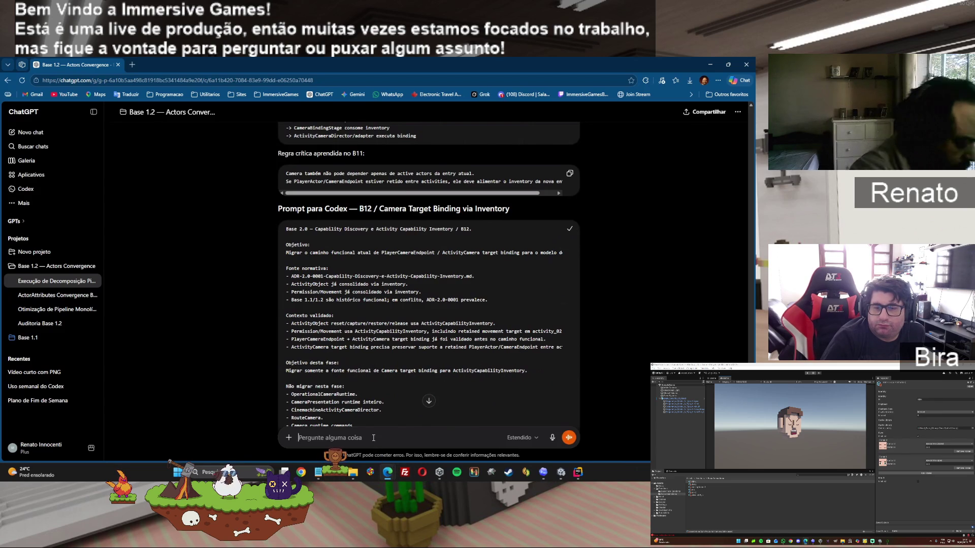
pyautogui.write('da pra ')
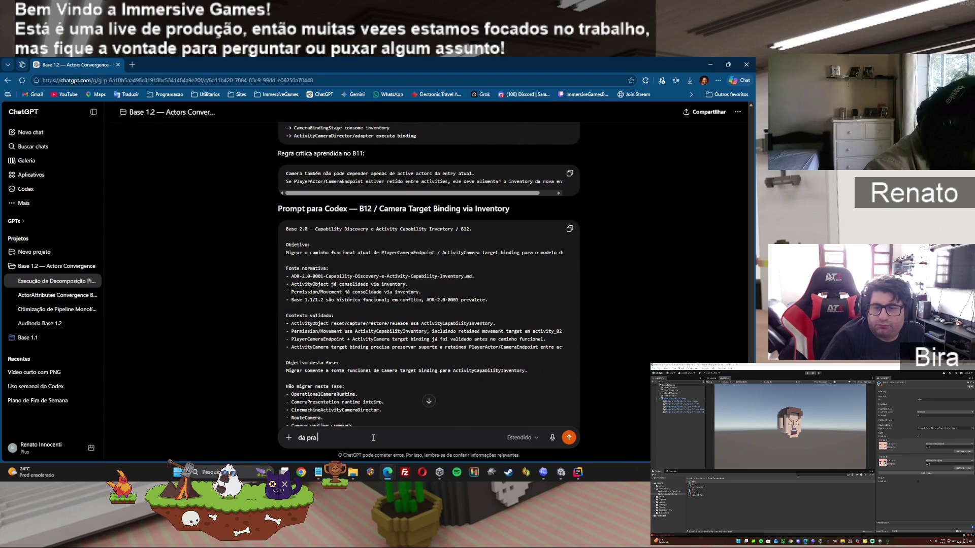
pyautogui.write('fazer prompts mais economi')
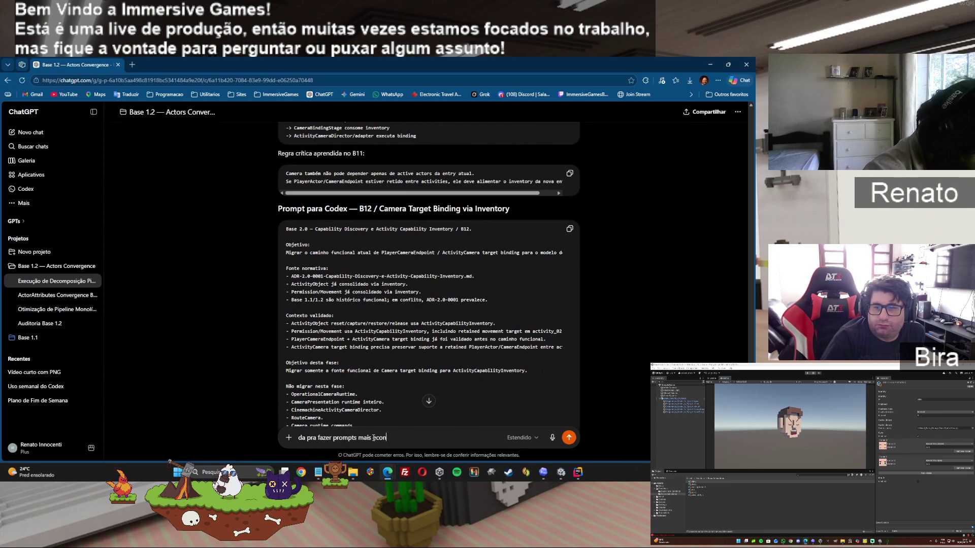
pyautogui.write('cos?')
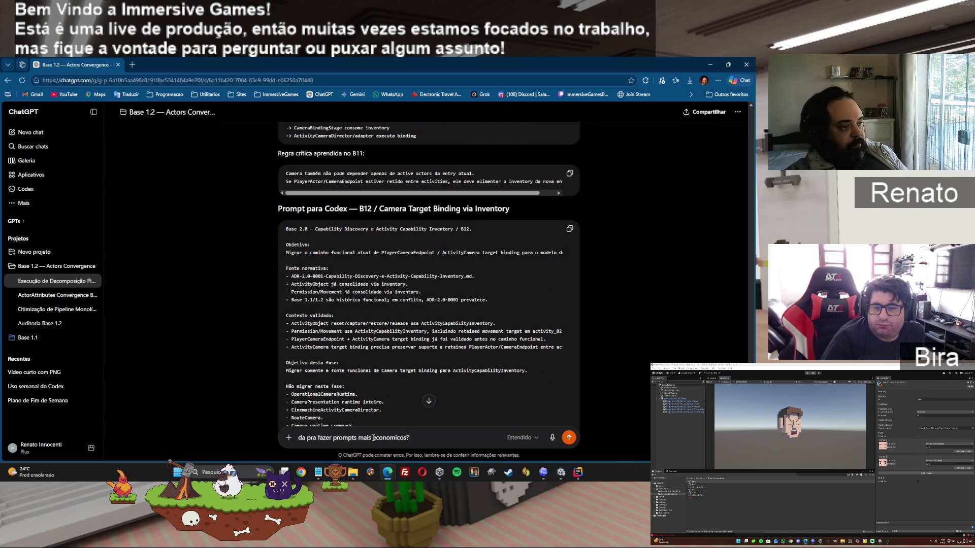
pyautogui.press('Return')
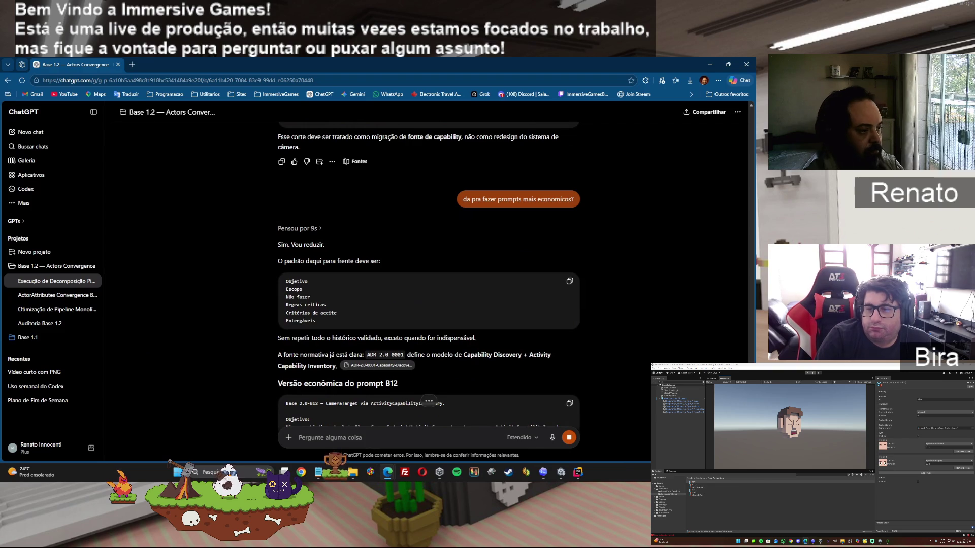
pyautogui.scroll(-3, 533, 286)
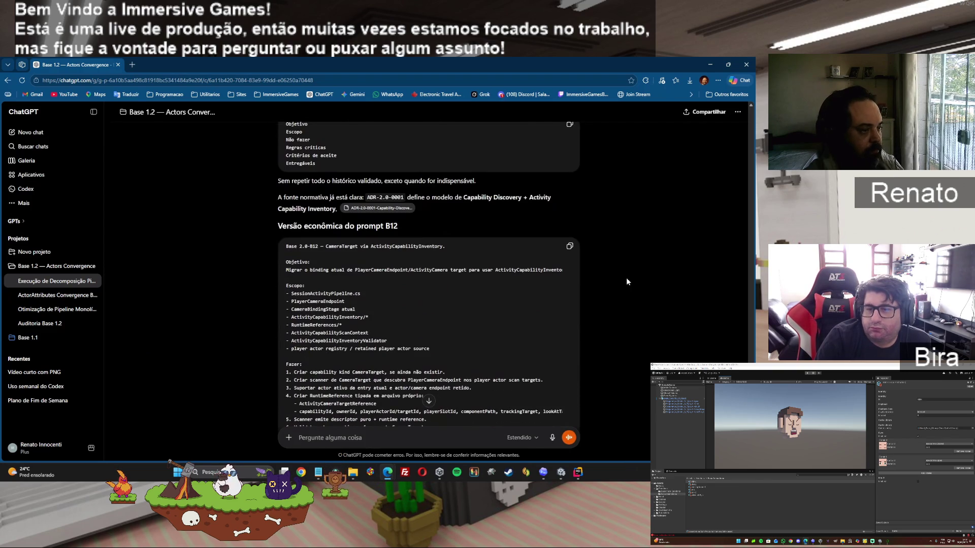
pyautogui.scroll(-5, 627, 278)
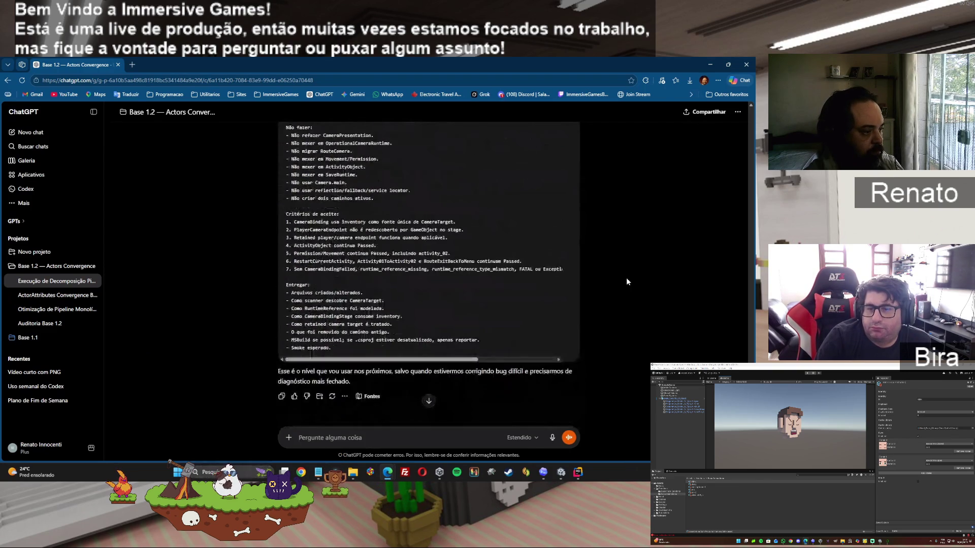
pyautogui.scroll(8, 626, 277)
# Copy the B12 Camera Target Binding prompt from ChatGPT and send it to Codex
pyautogui.click(569, 270)
pyautogui.click(543, 472)
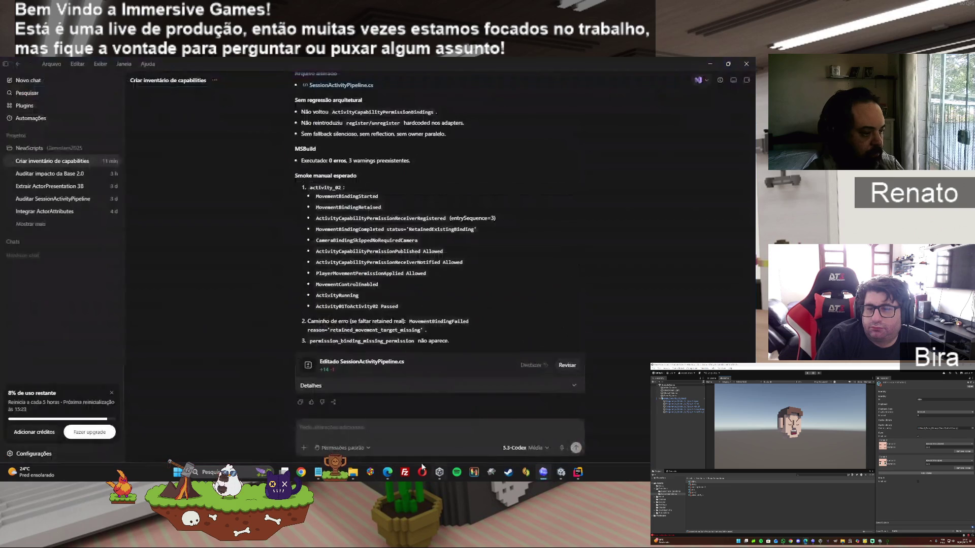
pyautogui.rightClick(351, 430)
pyautogui.click(362, 413)
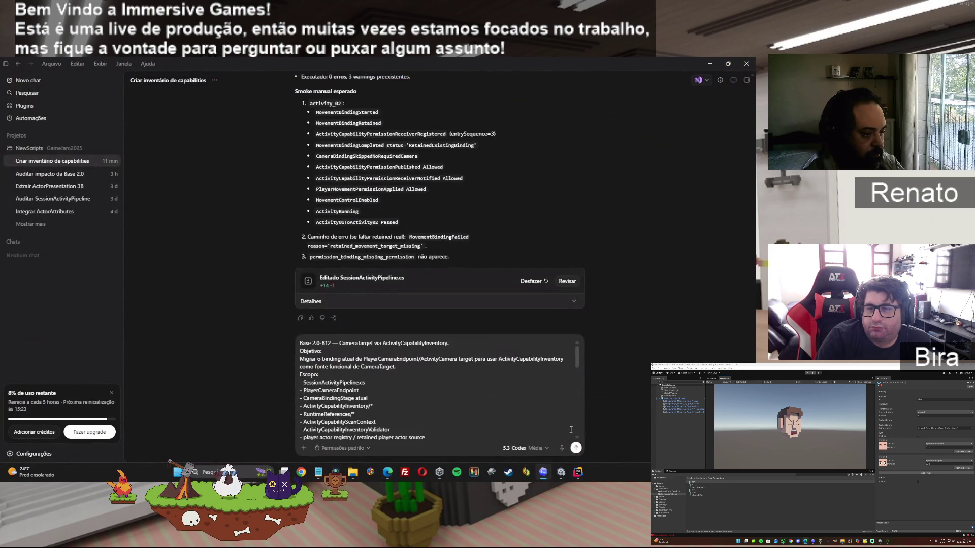
pyautogui.click(576, 447)
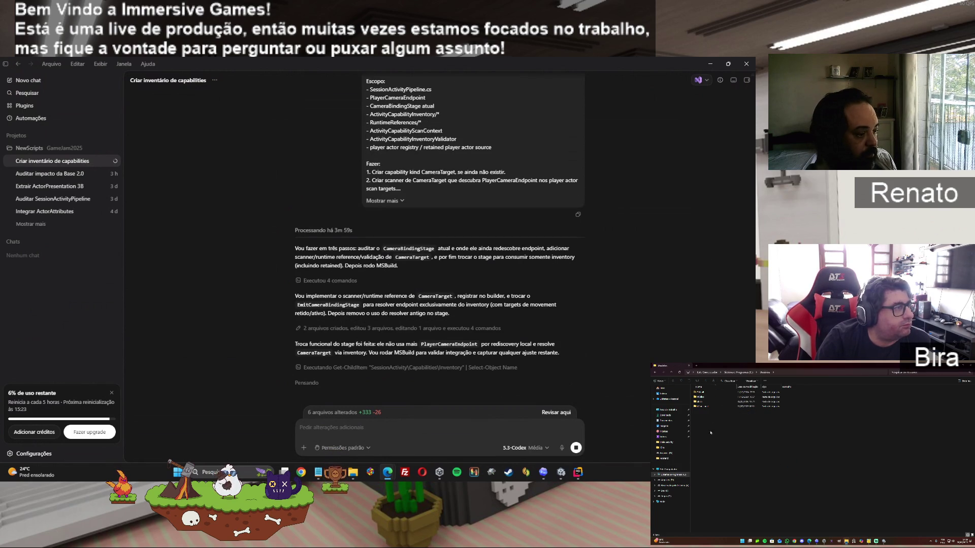
# Open a folder in the file window and view its properties
pyautogui.doubleClick(706, 402)
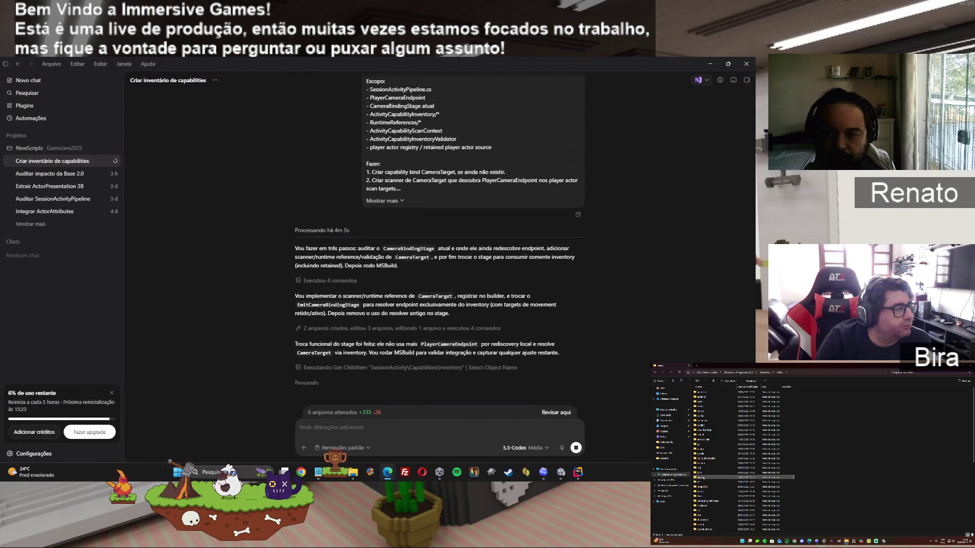
pyautogui.rightClick(705, 477)
pyautogui.click(723, 455)
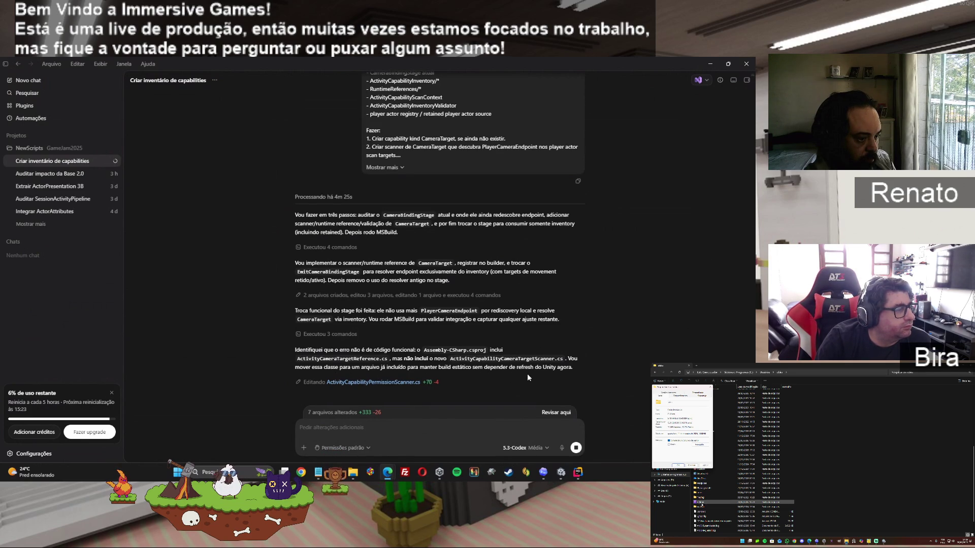
# Check Unity's ActivityCapabilityPermissionScanner.cs compile errors, then return to the Codex chat
pyautogui.click(561, 473)
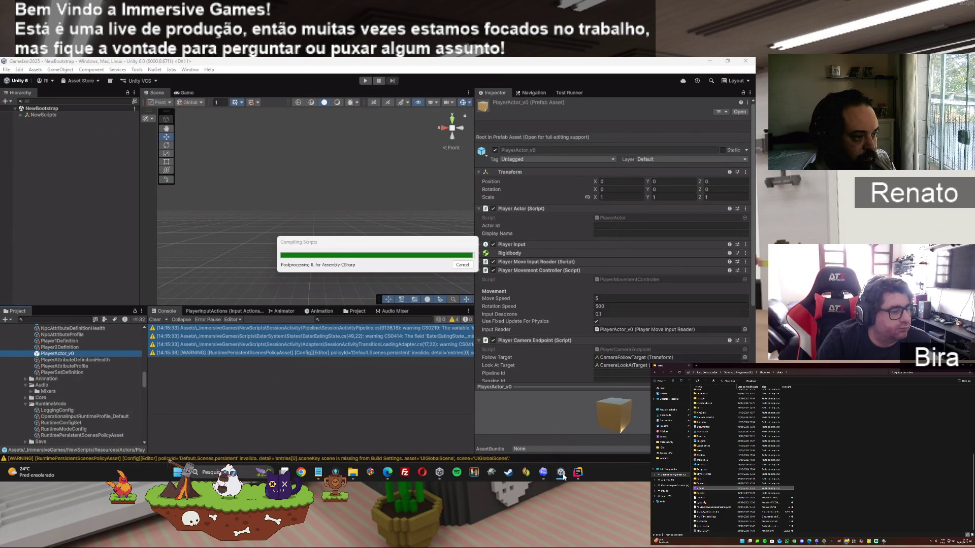
pyautogui.moveTo(562, 475)
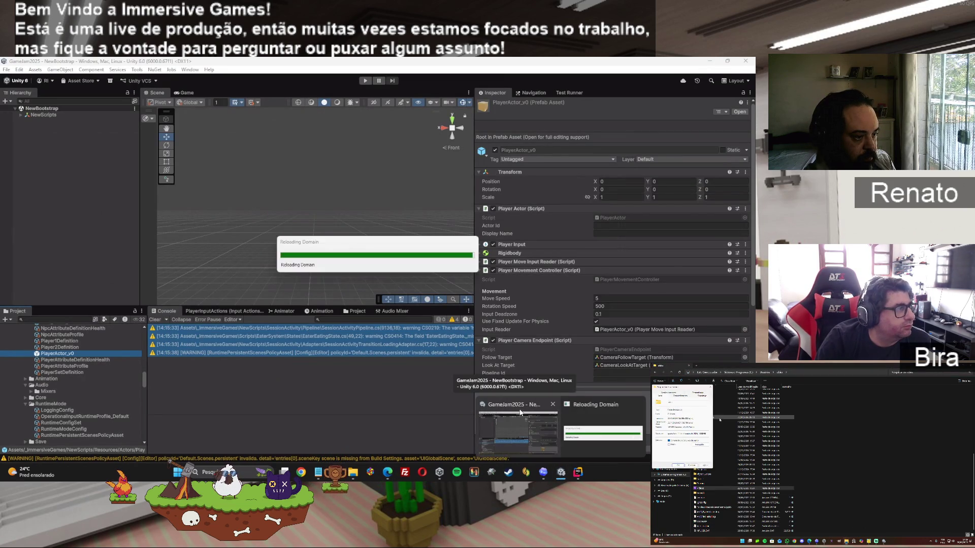
pyautogui.click(544, 474)
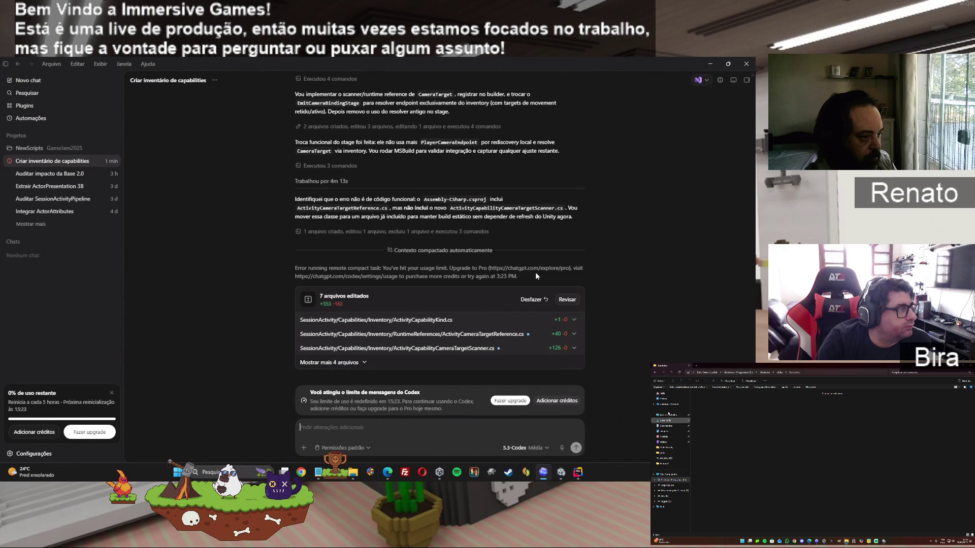
# Return to Unity so it recompiles the new B12 scripts
pyautogui.click(560, 472)
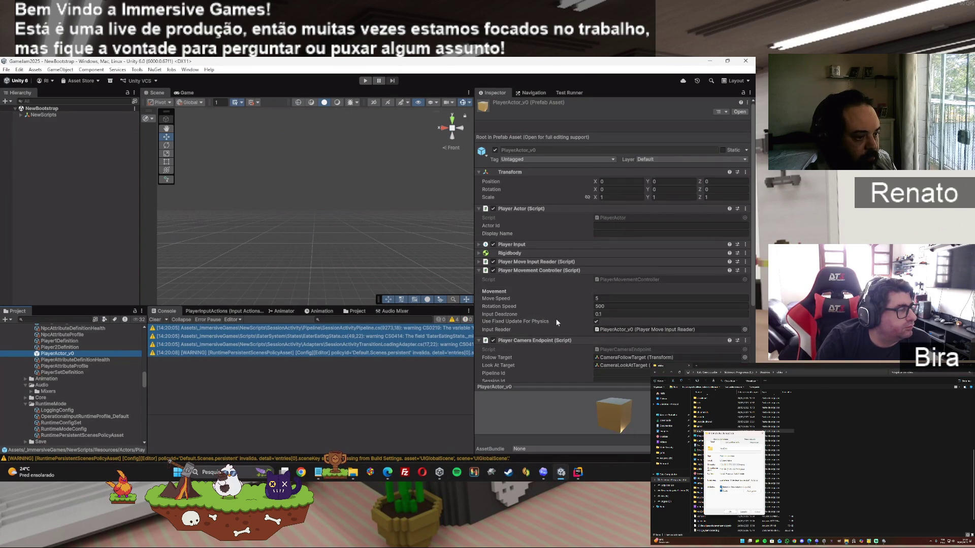
# Go back to the Codex chat and scroll up through the halted B12 transcript
pyautogui.scroll(-4, 556, 319)
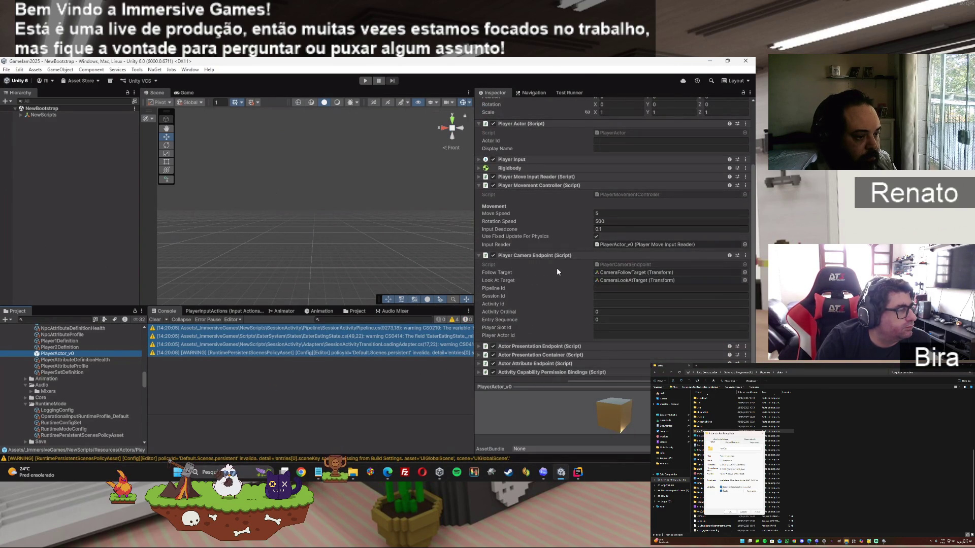
pyautogui.scroll(-1, 560, 295)
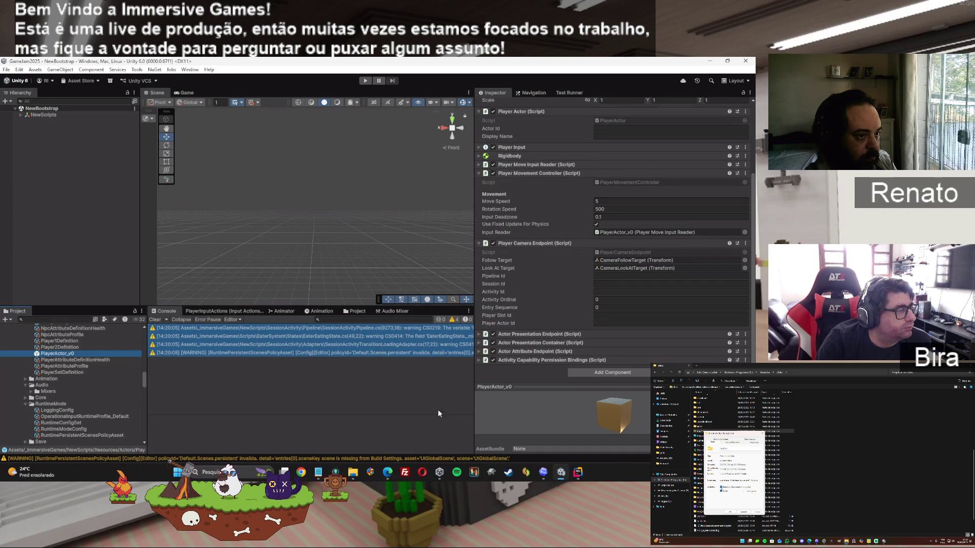
pyautogui.click(543, 472)
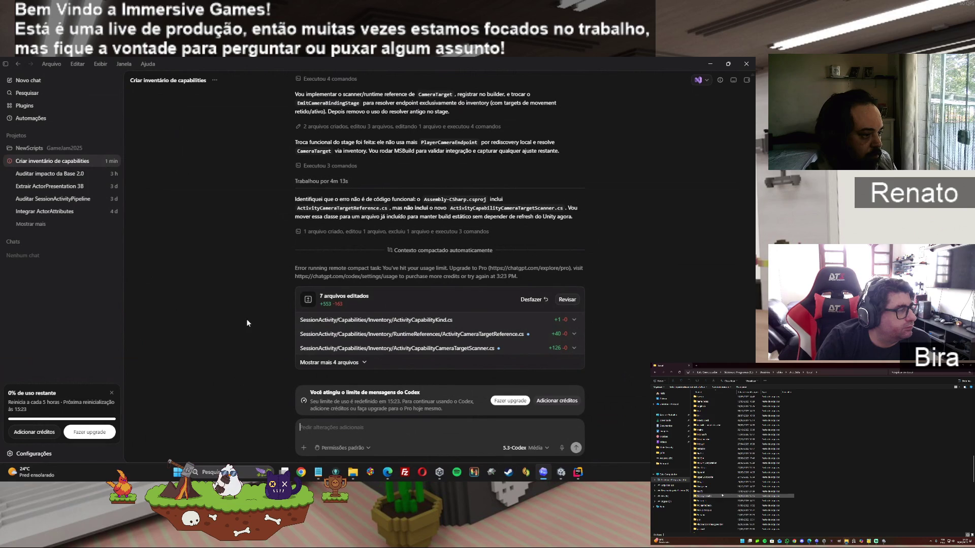
pyautogui.scroll(3, 438, 345)
pyautogui.scroll(5, 438, 344)
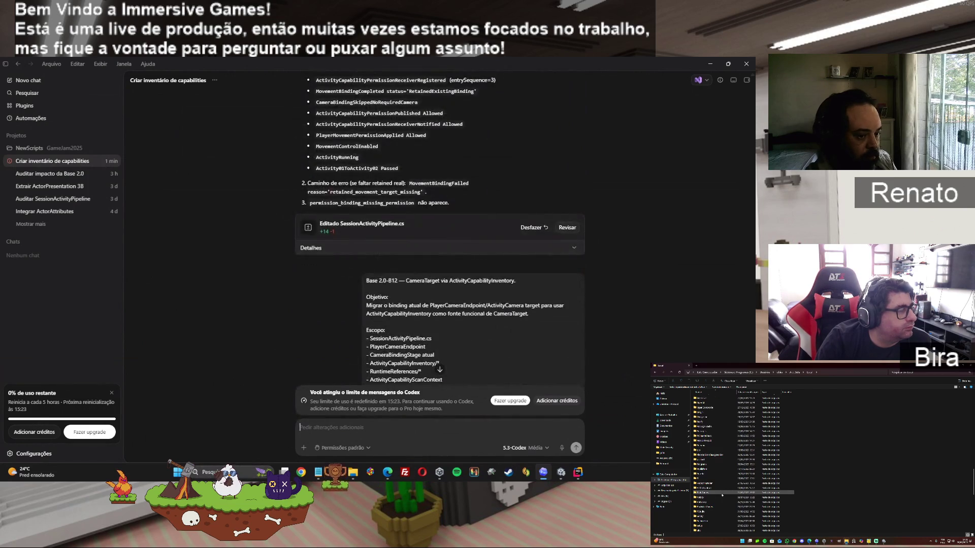
pyautogui.scroll(5, 439, 254)
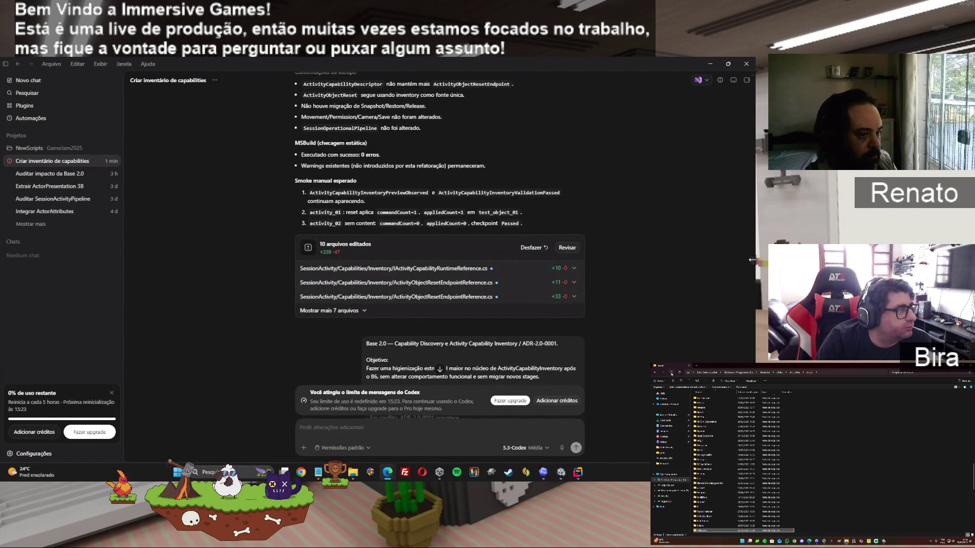
pyautogui.moveTo(750, 260)
pyautogui.mouseDown()
pyautogui.moveTo(738, 123)
pyautogui.moveTo(745, 77)
pyautogui.moveTo(730, 291)
pyautogui.moveTo(743, 447)
pyautogui.mouseUp()
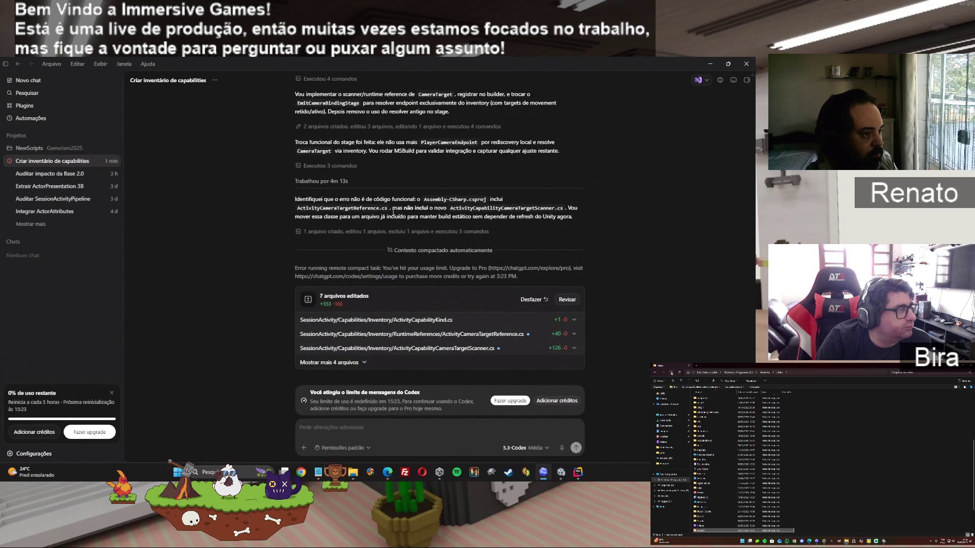
pyautogui.moveTo(387, 472)
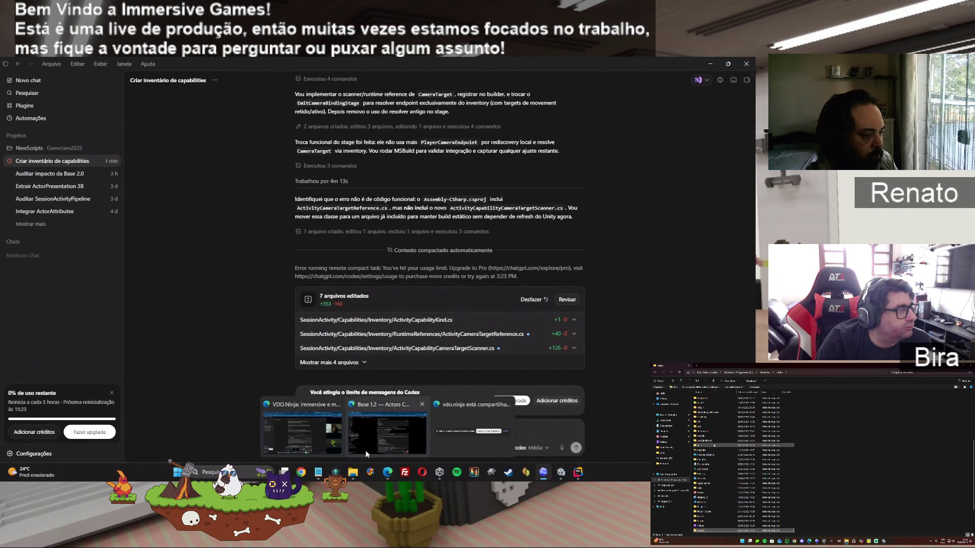
# Review the drafted B12 CameraTarget prompt's acceptance criteria in ChatGPT, then head back to Codex
pyautogui.click(371, 430)
pyautogui.scroll(-3, 457, 396)
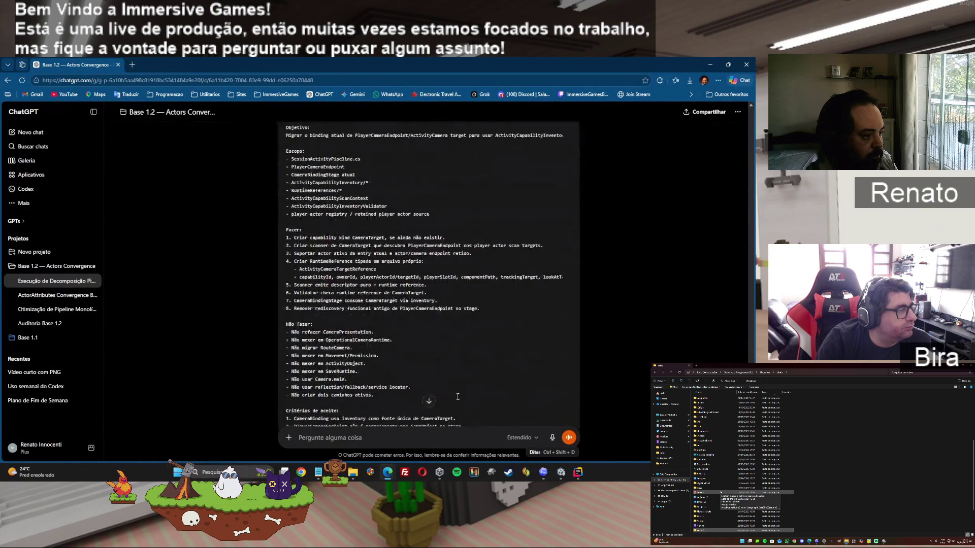
pyautogui.scroll(-4, 457, 397)
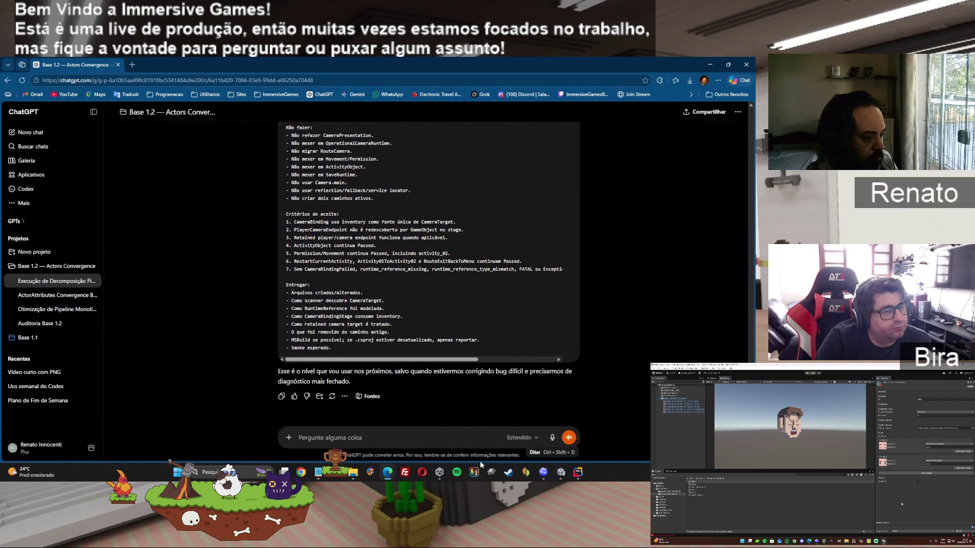
pyautogui.click(560, 475)
# Expand Codex's list to all seven edited files, then start Play mode in Unity
pyautogui.click(539, 474)
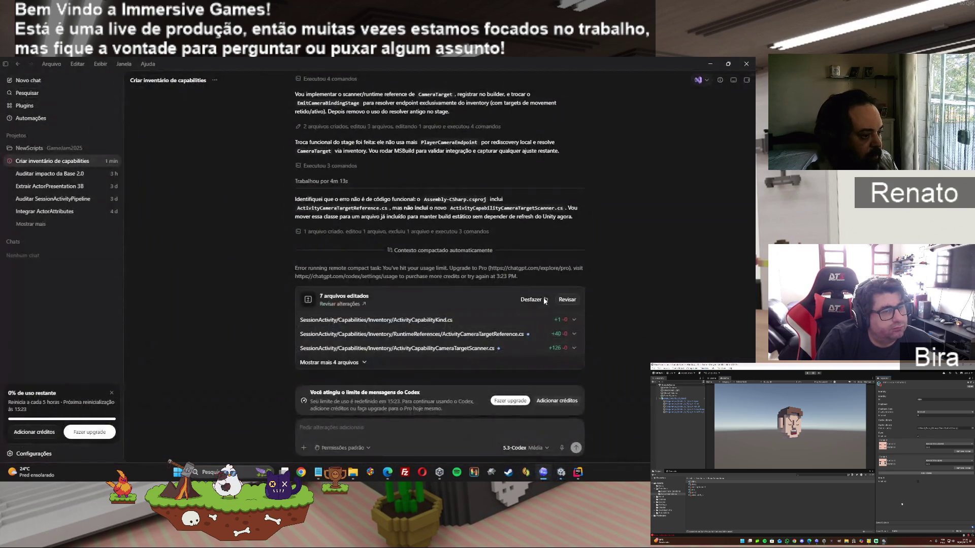
pyautogui.click(362, 364)
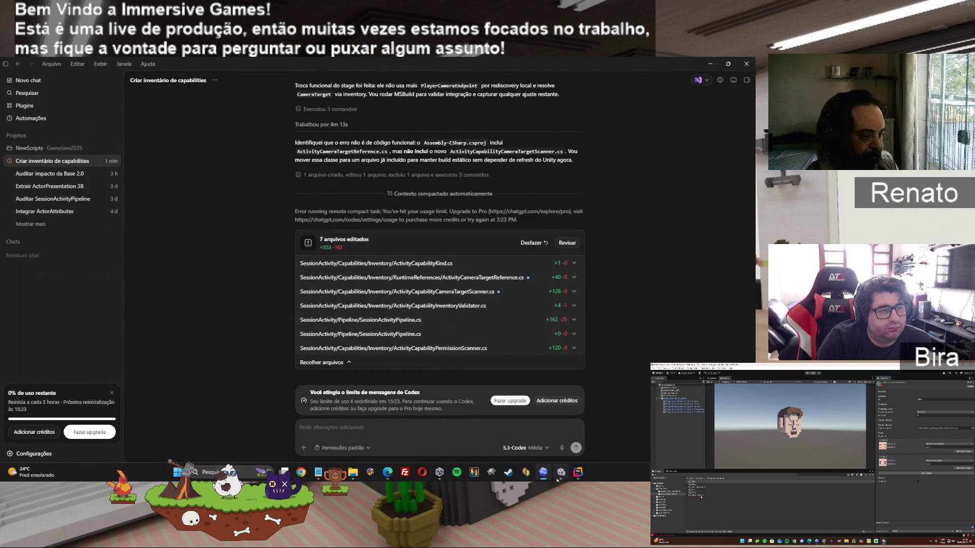
pyautogui.click(560, 473)
pyautogui.click(367, 80)
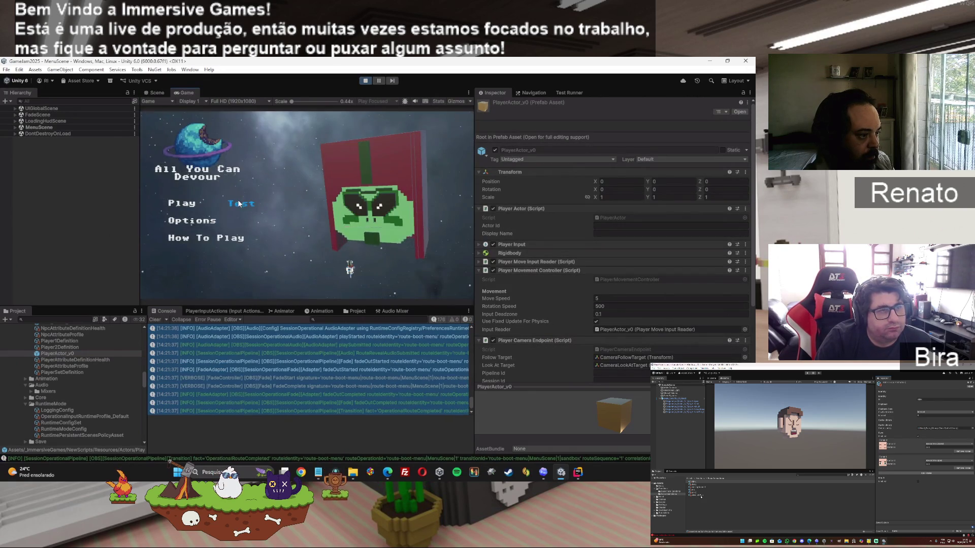
# Launch Test mode, complete the activation window, restart the activity and complete the deactivation window
pyautogui.click(238, 200)
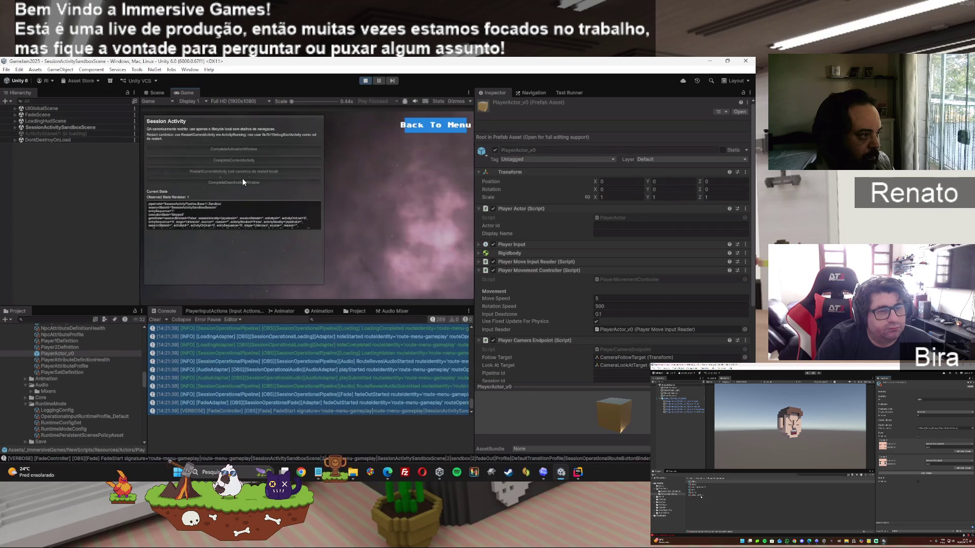
pyautogui.click(249, 149)
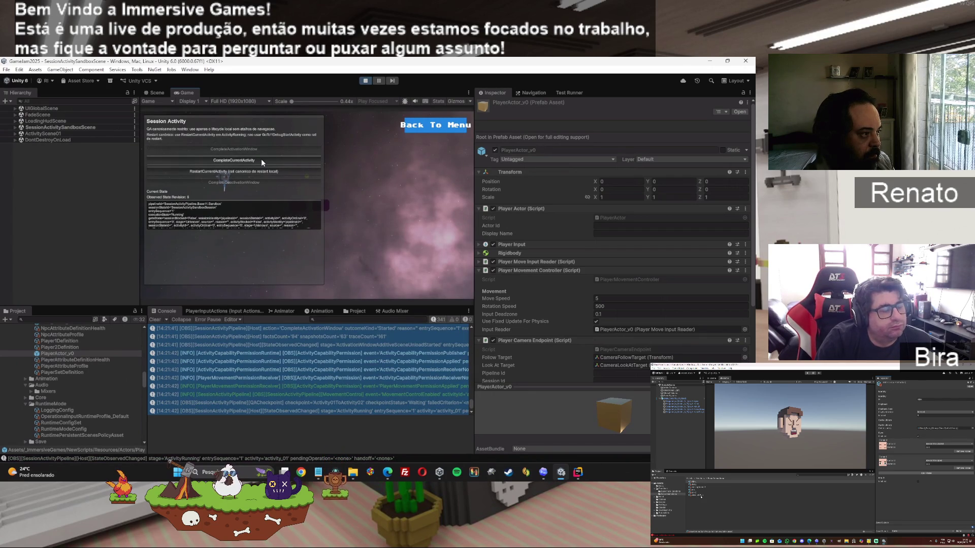
pyautogui.click(260, 172)
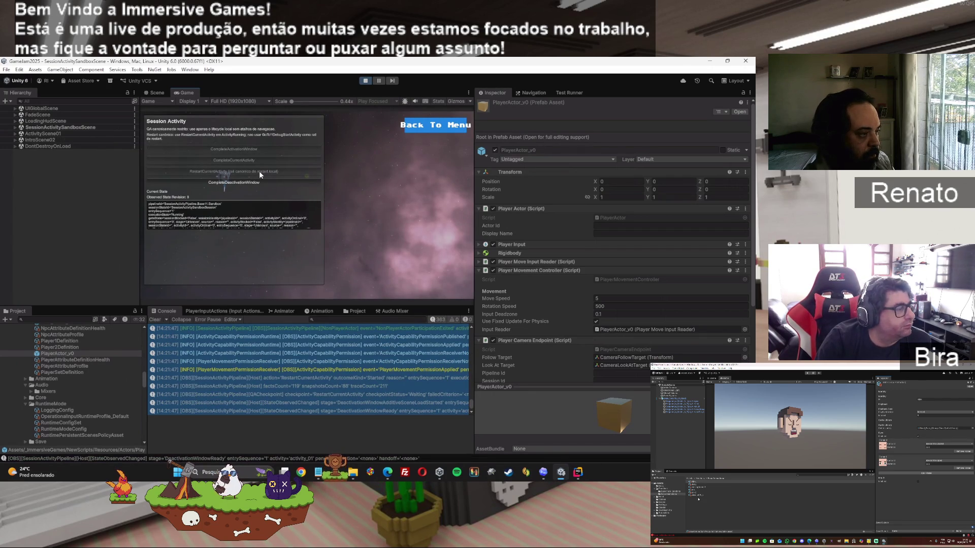
pyautogui.click(250, 181)
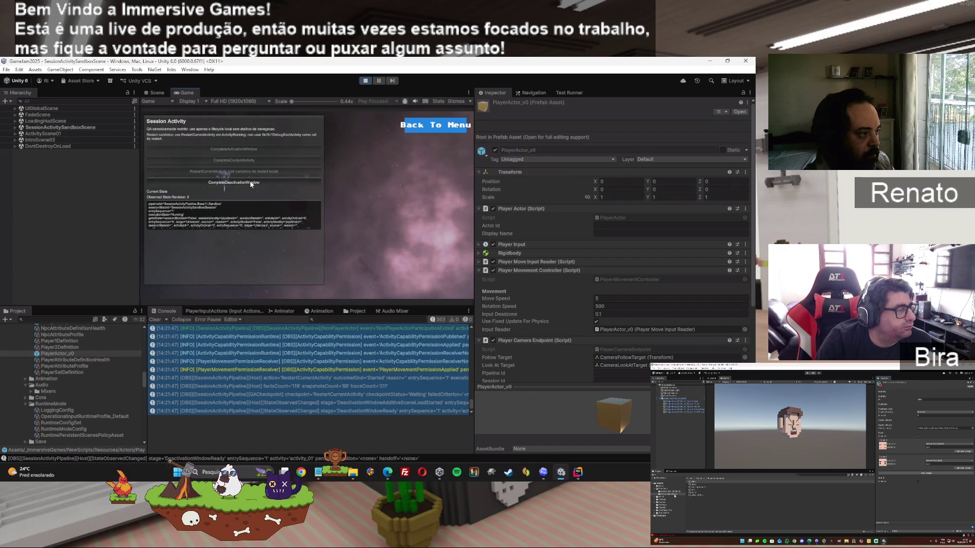
# Rerun the activation window, finish the activity and deactivation step, return to the menu, and read a console entry
pyautogui.click(246, 148)
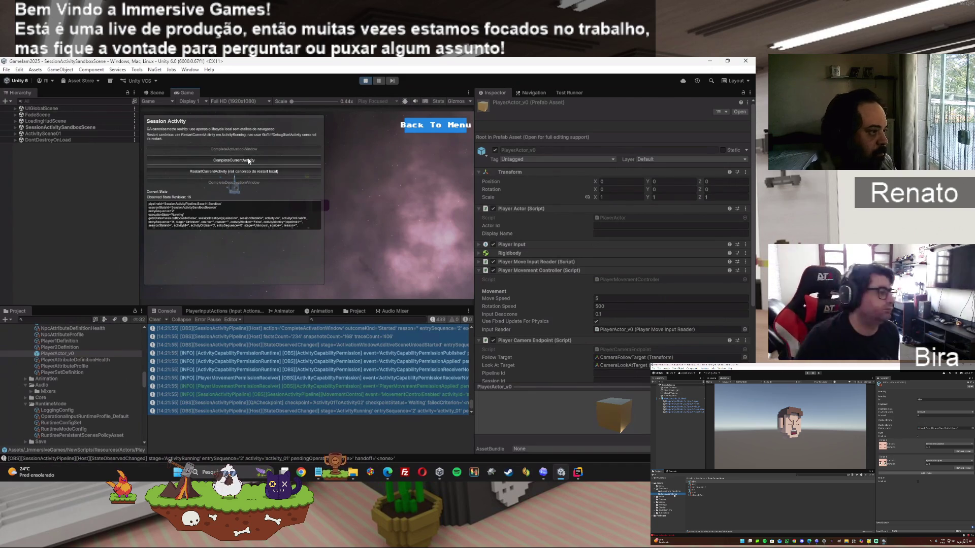
pyautogui.click(249, 160)
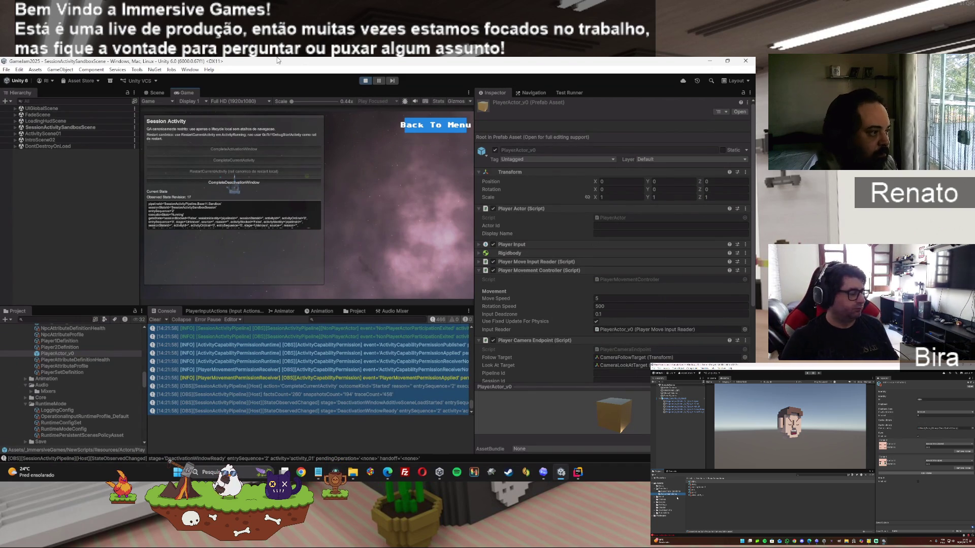
pyautogui.click(251, 184)
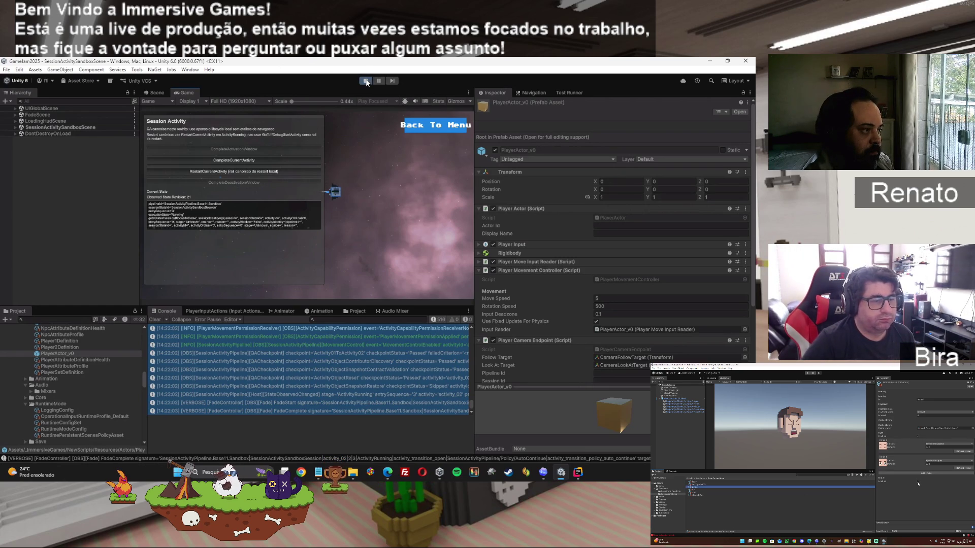
pyautogui.click(421, 127)
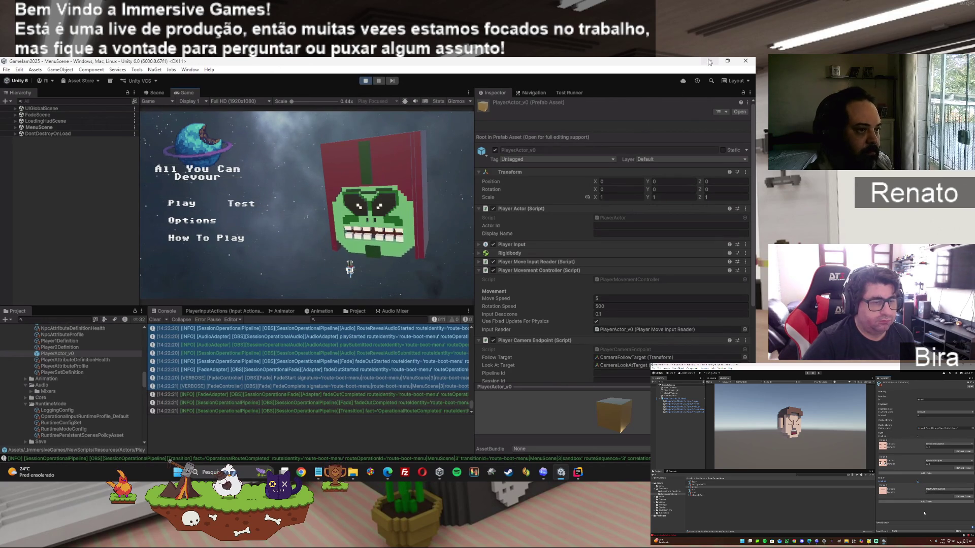
pyautogui.click(342, 346)
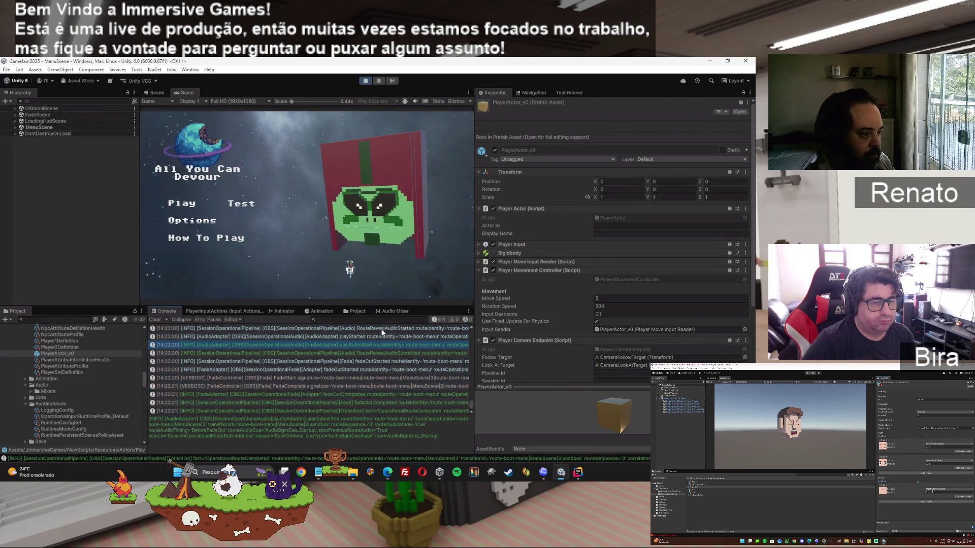
# Hide Unity, review Codex's usage-limit error and seven edited files, then bring ChatGPT forward
pyautogui.click(712, 65)
pyautogui.scroll(2, 303, 323)
pyautogui.scroll(3, 303, 323)
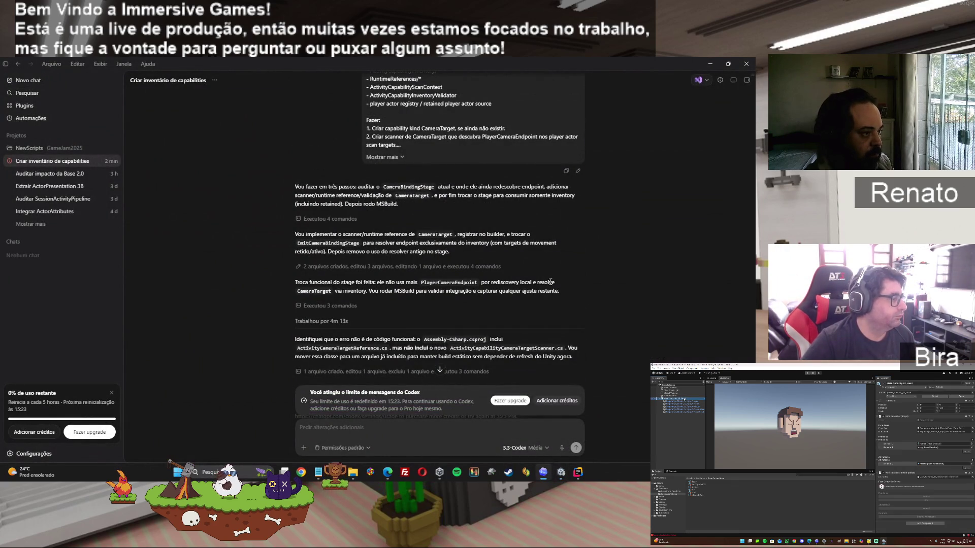
pyautogui.scroll(1, 330, 201)
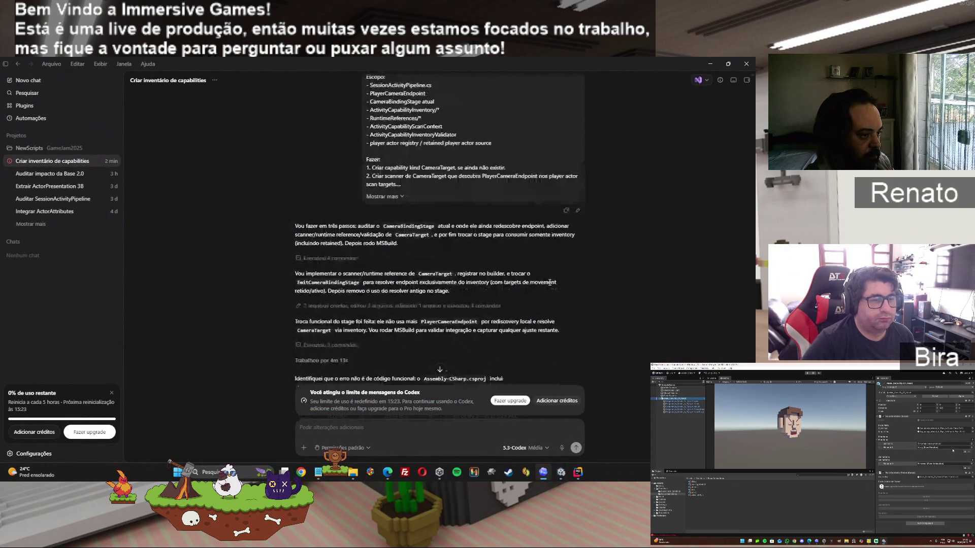
pyautogui.scroll(-5, 549, 284)
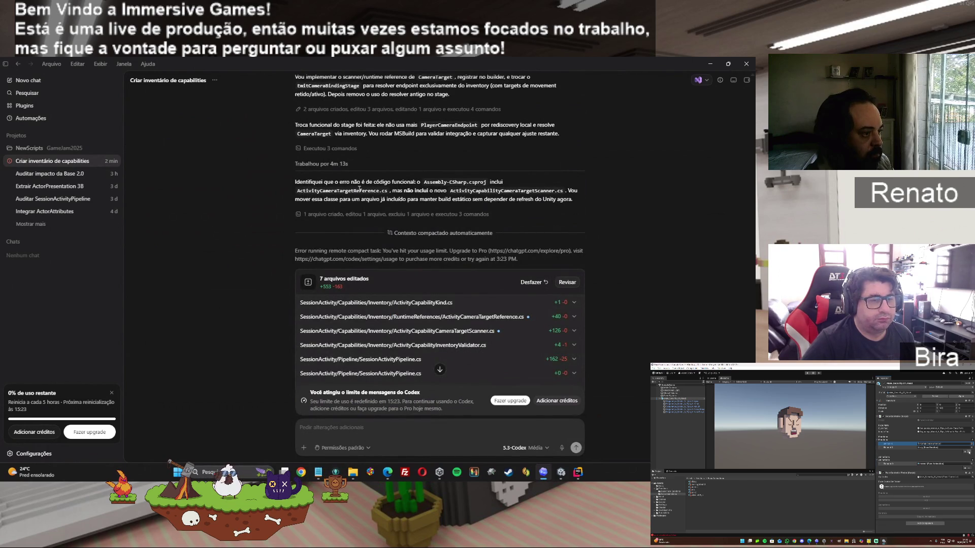
pyautogui.moveTo(387, 472)
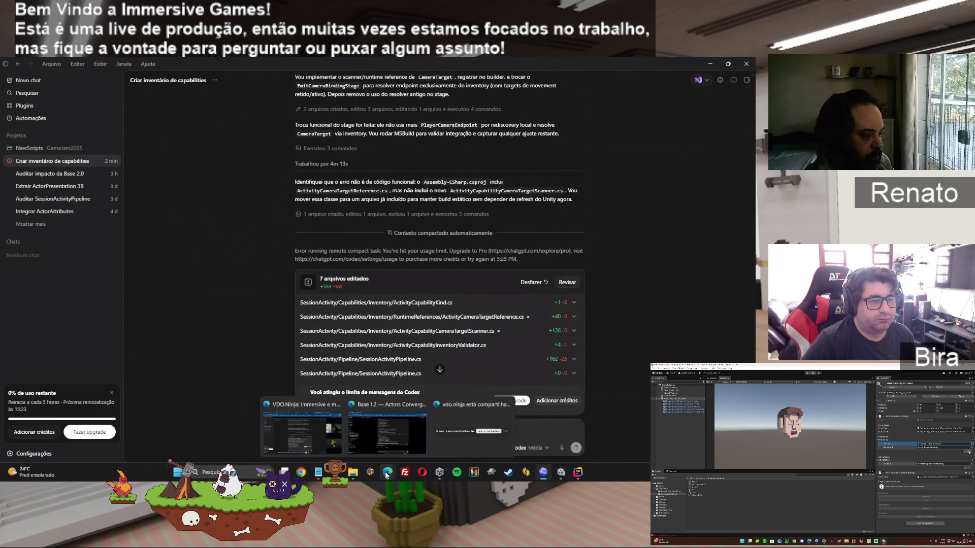
pyautogui.click(398, 440)
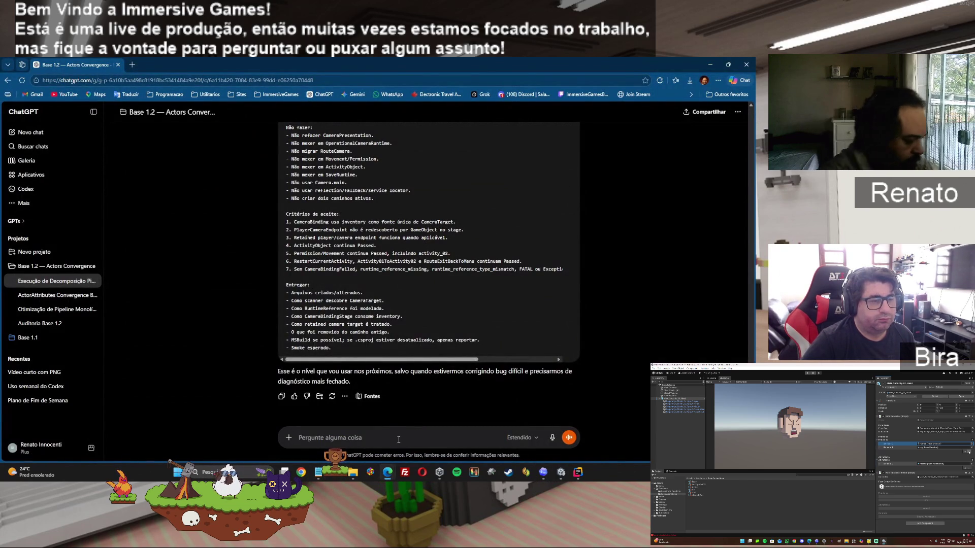
# Draft the unsent follow-up 'Ele continua tentando atualiza o assembly ao inves de só reortar.' in ChatGPT
pyautogui.write('Ele continua tentando at')
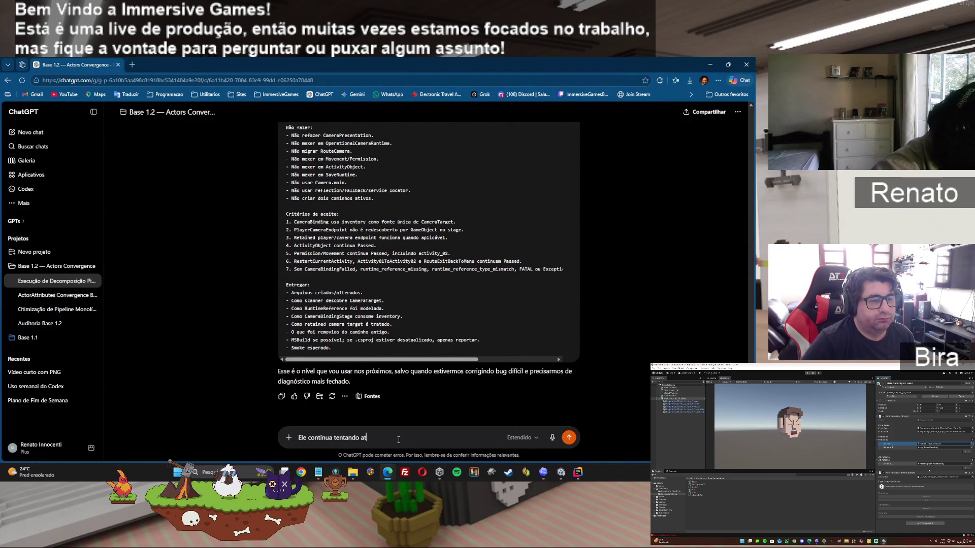
pyautogui.write('ualiza o assamb')
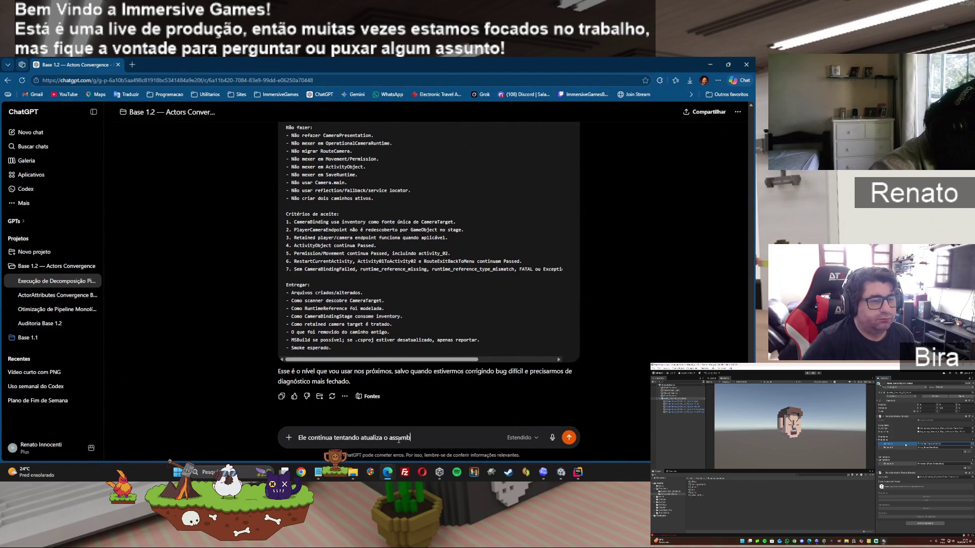
pyautogui.write('ly ao invez de pe')
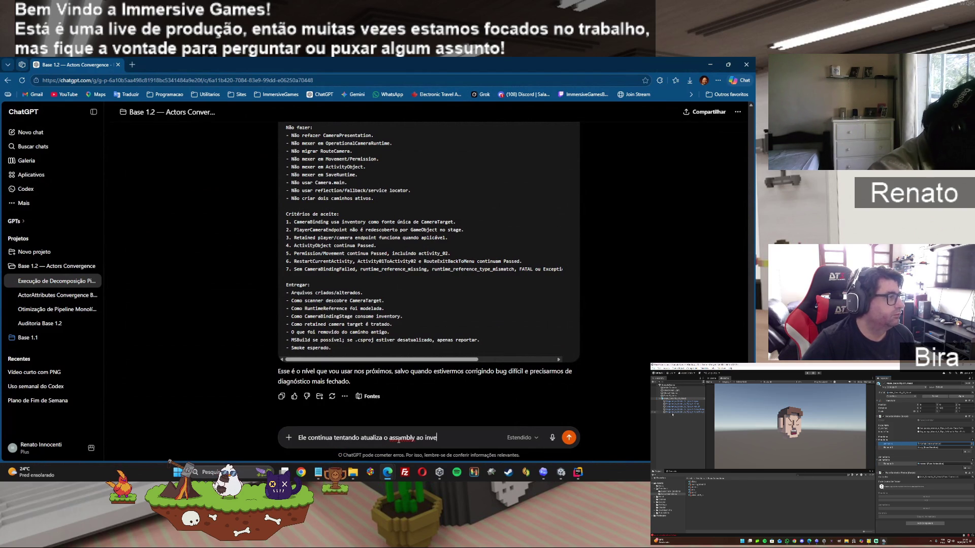
pyautogui.press('BackSpace')
pyautogui.press('BackSpace')
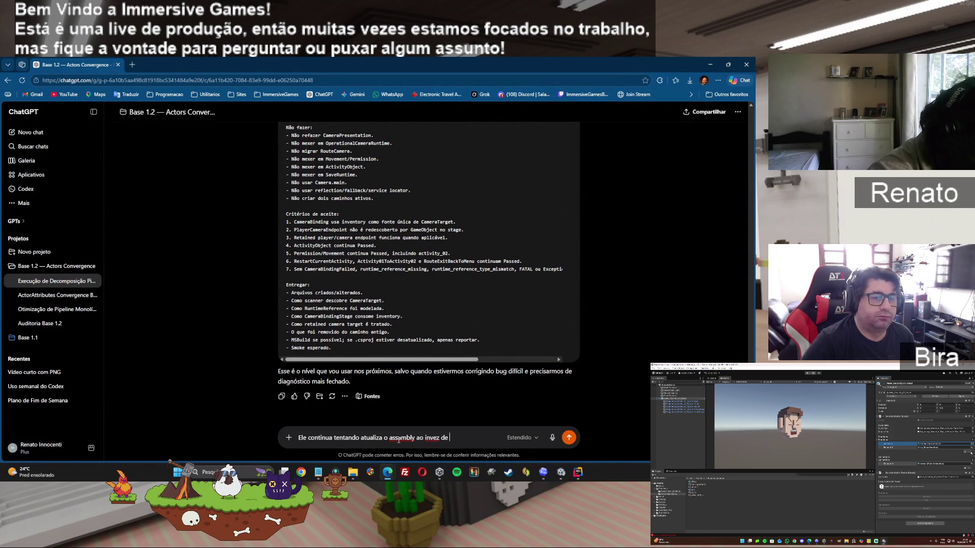
pyautogui.press('BackSpace')
pyautogui.press('BackSpace')
pyautogui.press('BackSpace')
pyautogui.write('s d')
pyautogui.press('BackSpace')
pyautogui.press('BackSpace')
pyautogui.press('BackSpace')
pyautogui.write('só pe')
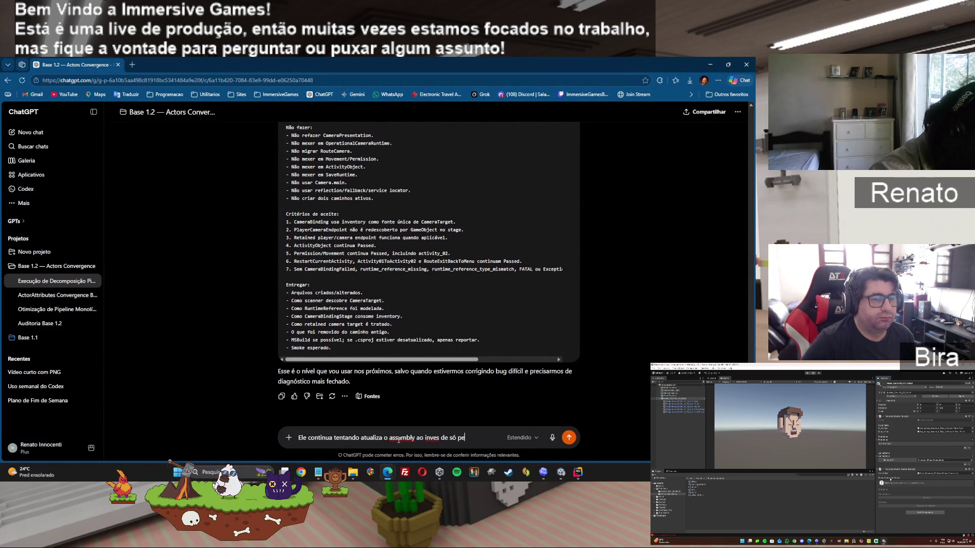
pyautogui.write('dir pela')
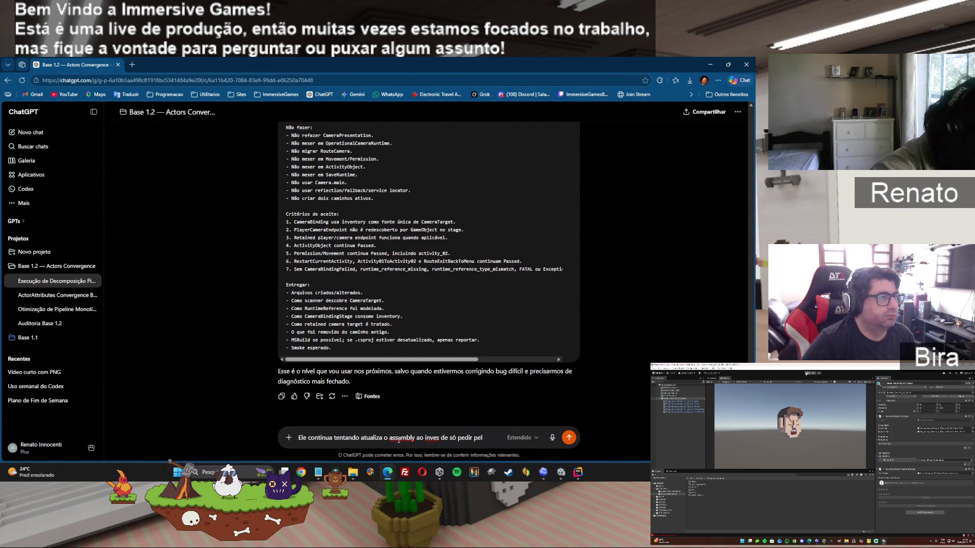
pyautogui.press('BackSpace')
pyautogui.press('BackSpace')
pyautogui.press('BackSpace')
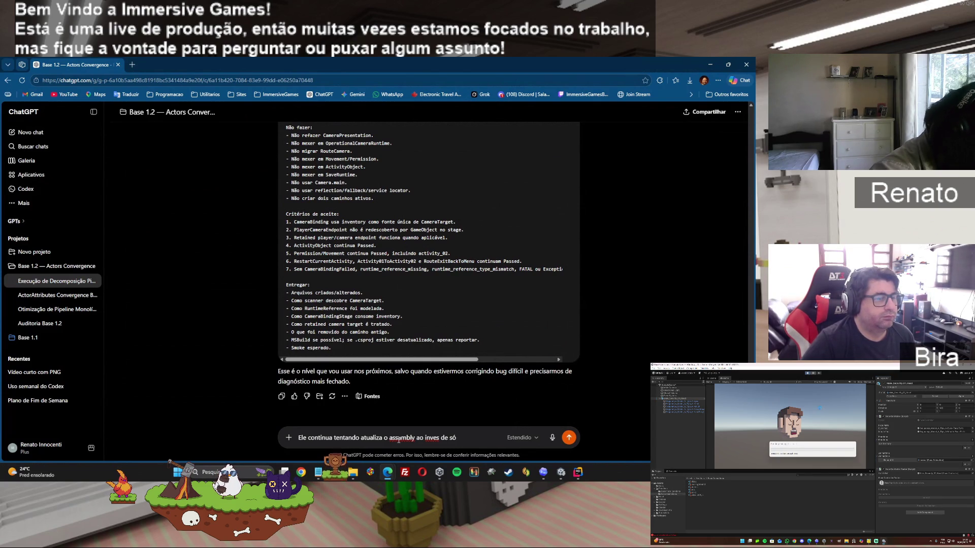
pyautogui.write('reortar.')
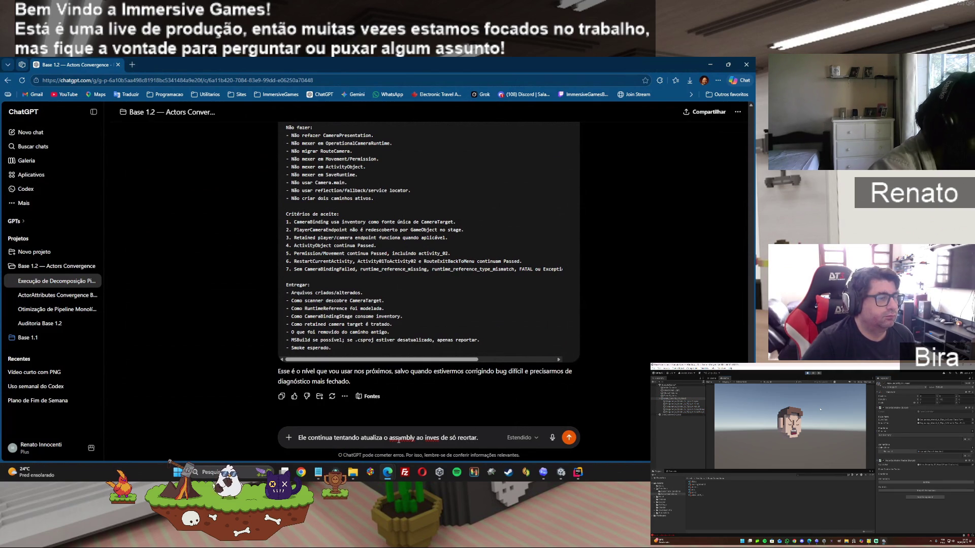
pyautogui.hotkey('shift', 'Return')
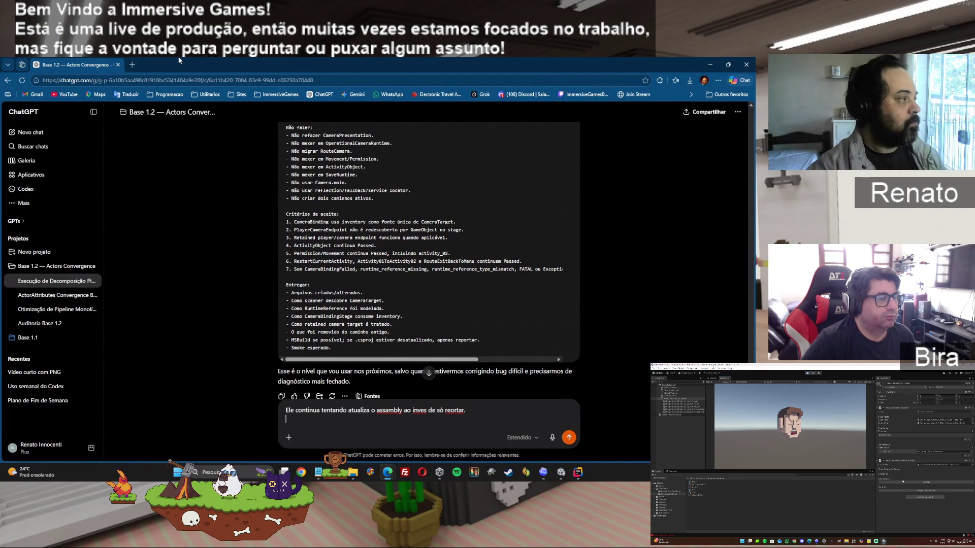
# Stop Play mode and open PlayerCameraEndpoint.cs from the Inspector in Rider
pyautogui.click(548, 474)
pyautogui.click(365, 81)
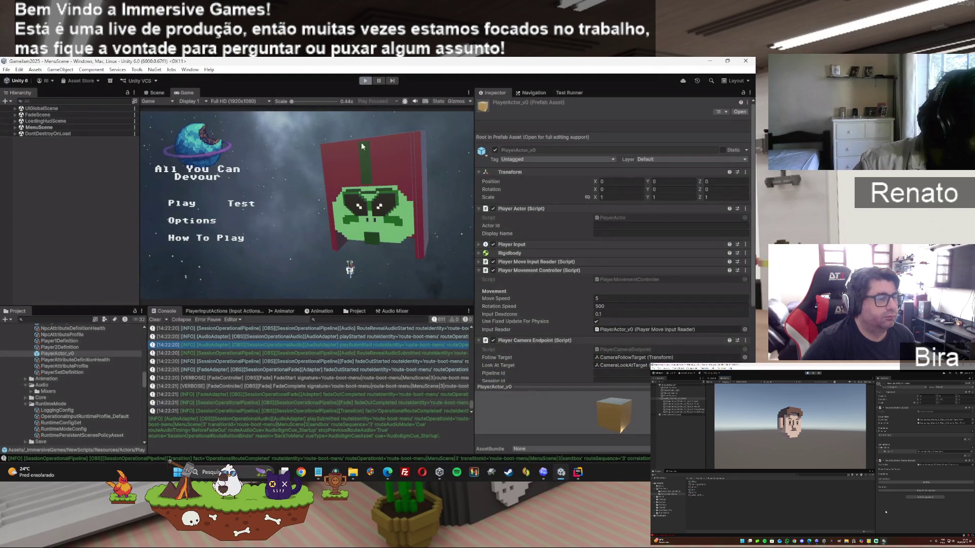
pyautogui.scroll(-4, 586, 341)
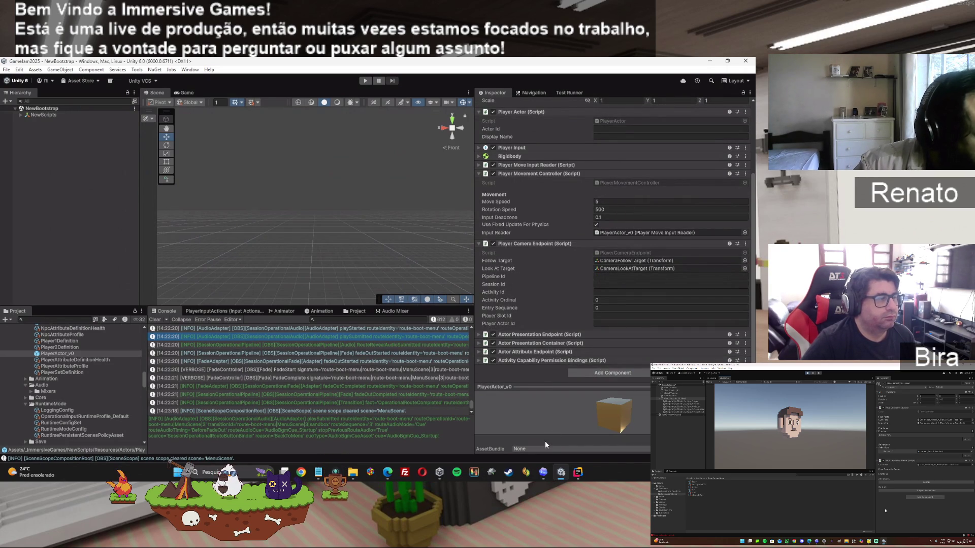
pyautogui.click(639, 251)
pyautogui.doubleClick(639, 251)
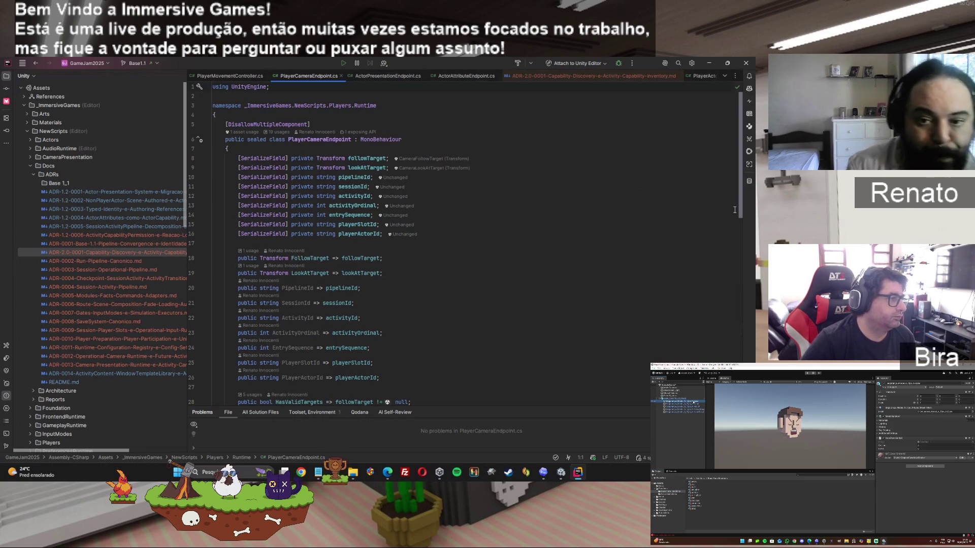
pyautogui.moveTo(353, 474)
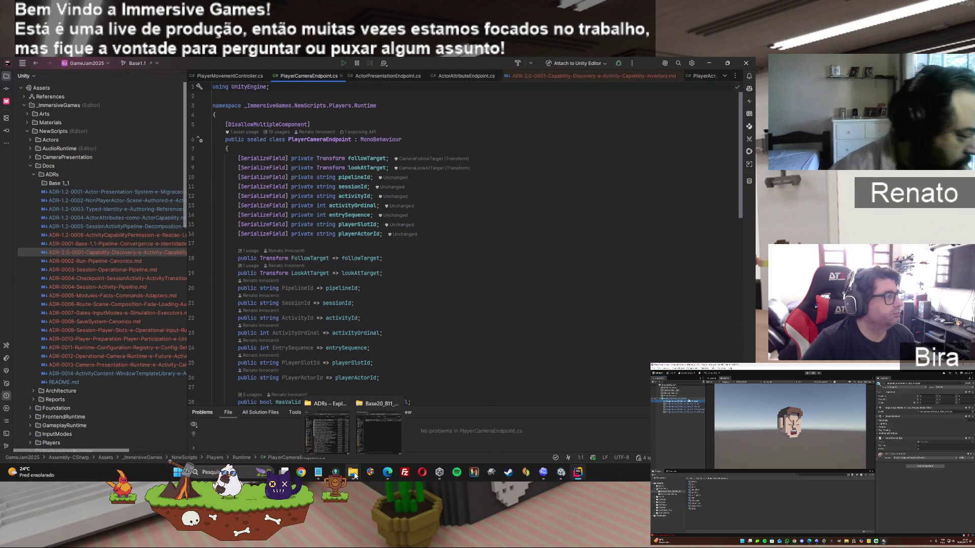
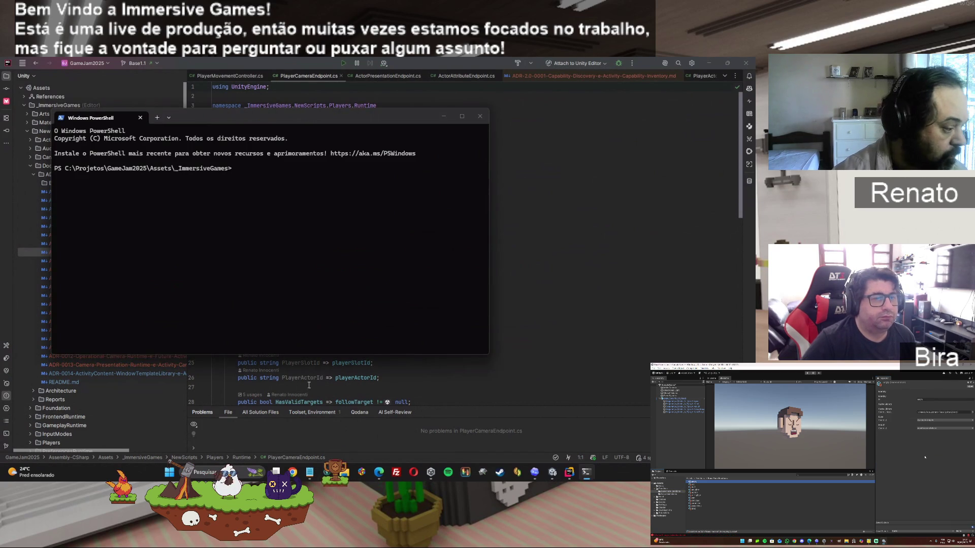
# Review the zip cleanup script in Notepad and check Unity before returning to PowerShell
pyautogui.hotkey('alt', 'Tab')
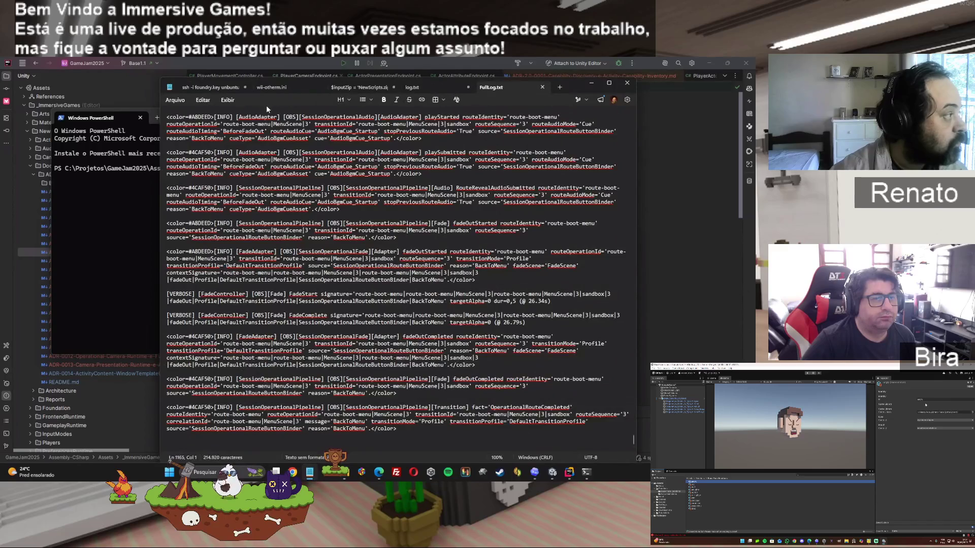
pyautogui.click(356, 89)
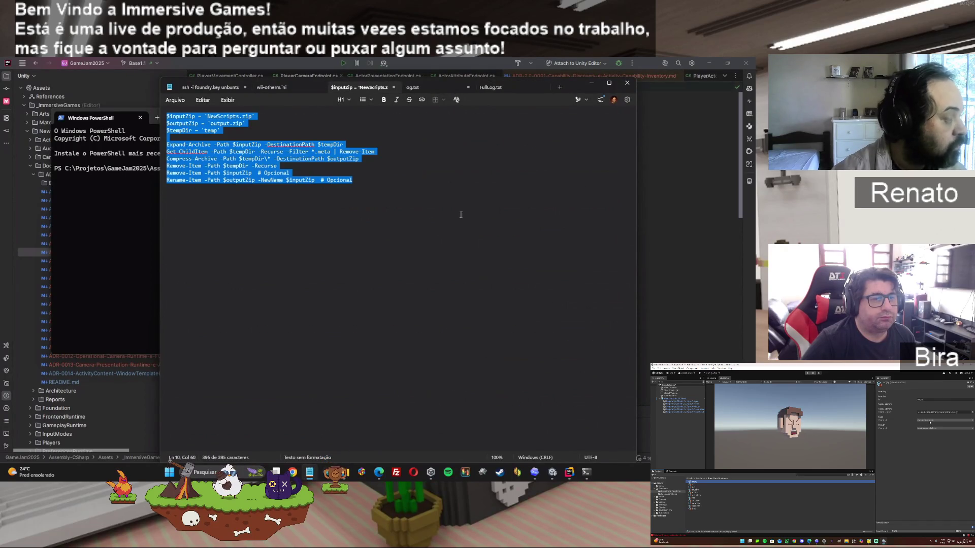
pyautogui.click(125, 280)
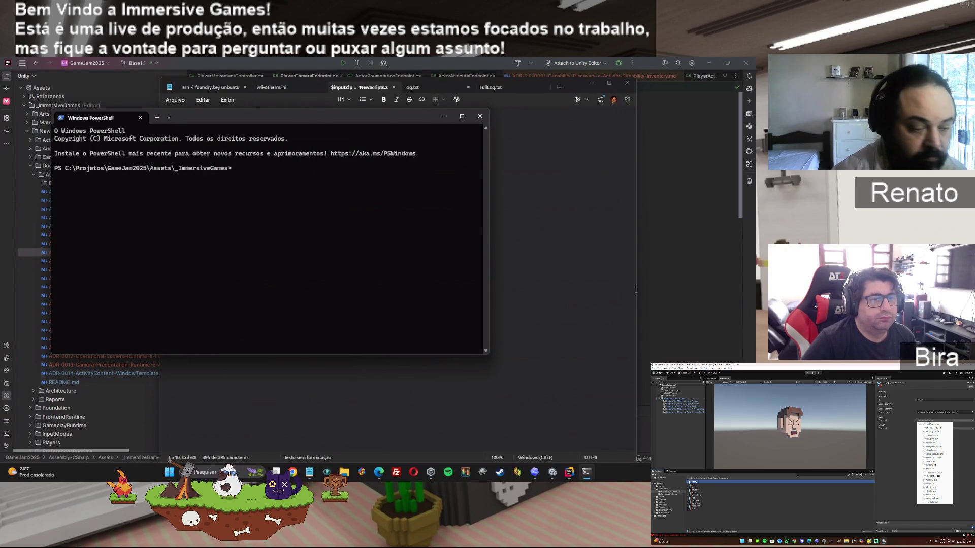
pyautogui.moveTo(557, 476)
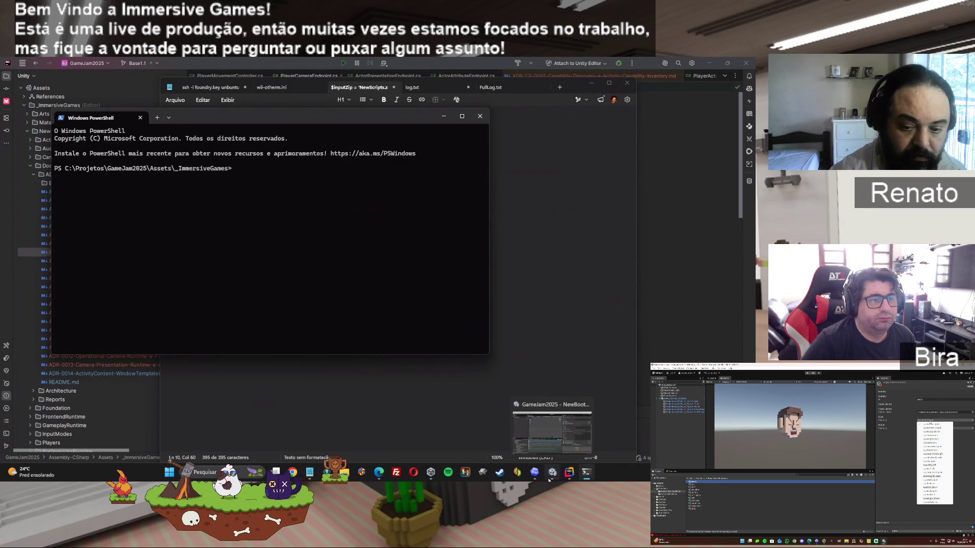
pyautogui.click(551, 476)
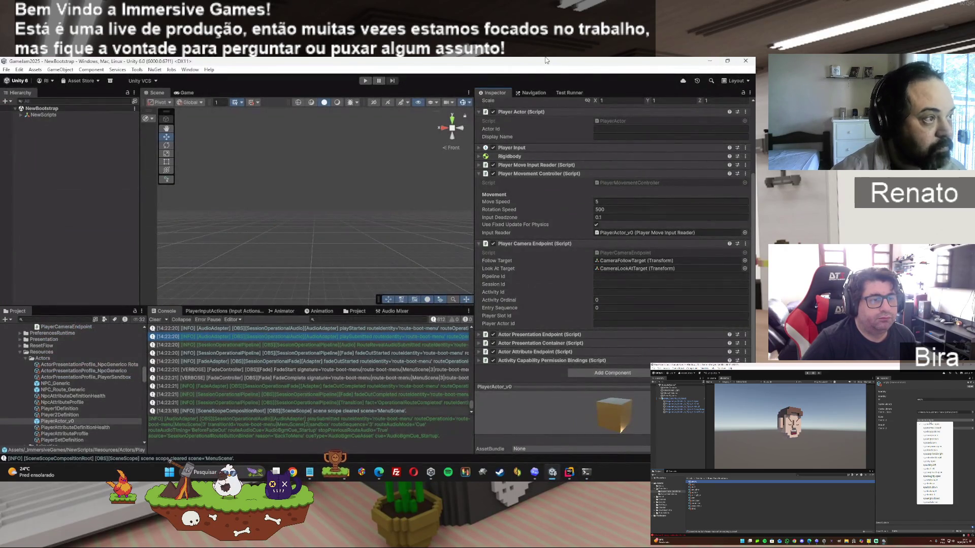
pyautogui.hotkey('alt', 'Tab')
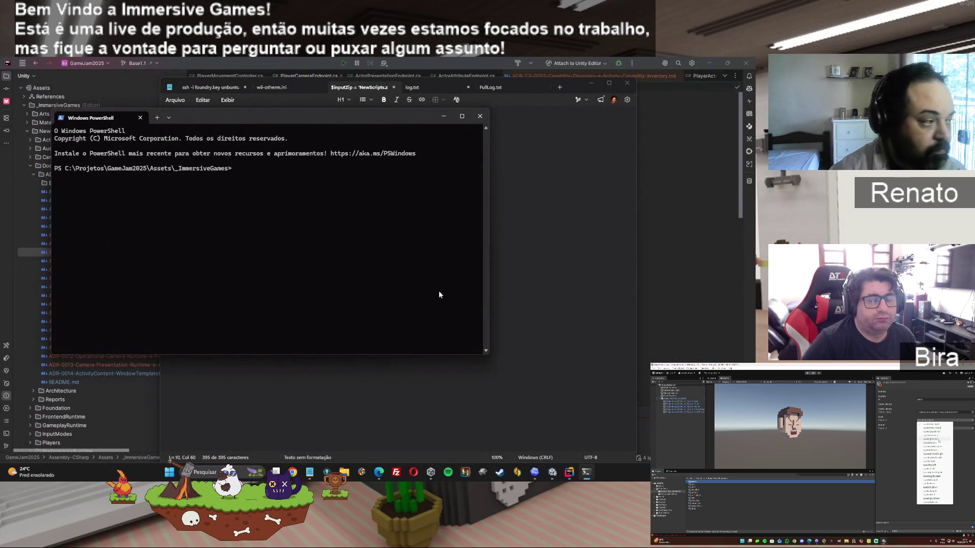
# Paste and run the zip script, then close PowerShell after the .meta 'already exists' errors
pyautogui.hotkey('ctrl', 'v')
pyautogui.click(243, 287)
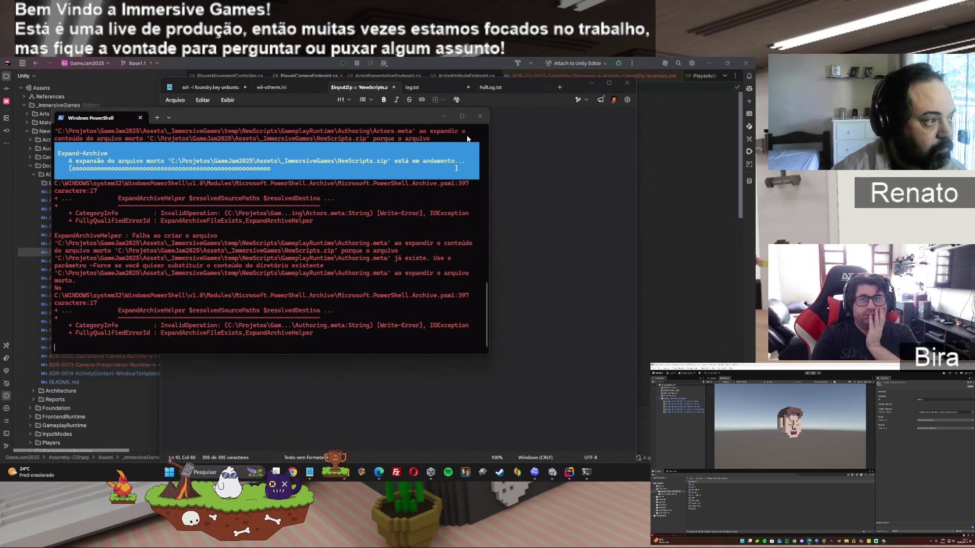
pyautogui.click(480, 115)
pyautogui.moveTo(561, 472)
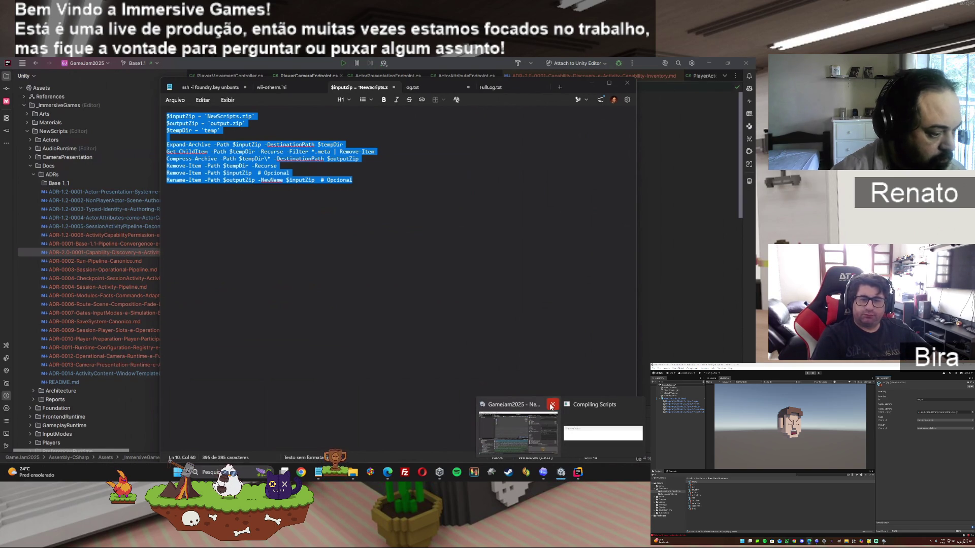
pyautogui.click(552, 407)
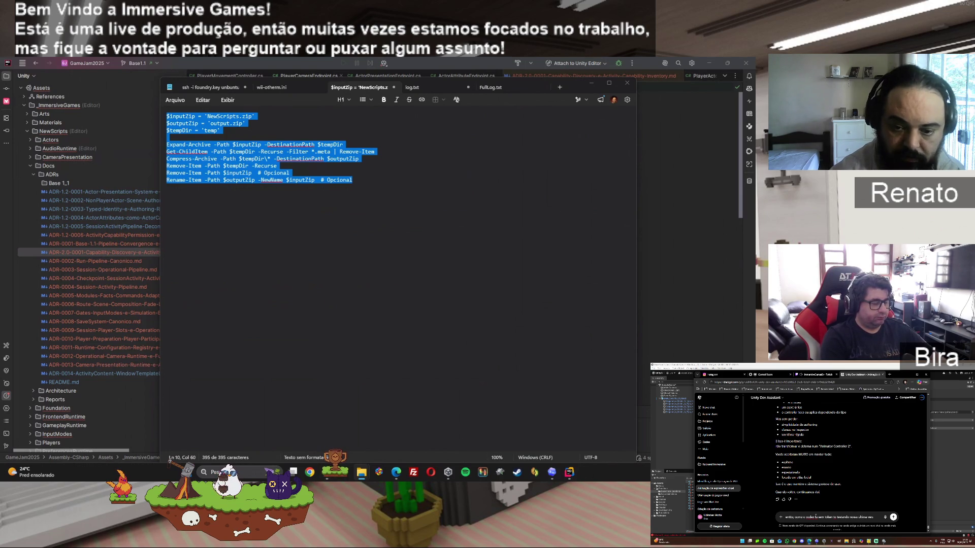
pyautogui.rightClick(260, 286)
# Run the full pasted zip cleanup script to produce output.zip, then close the console
pyautogui.click(234, 298)
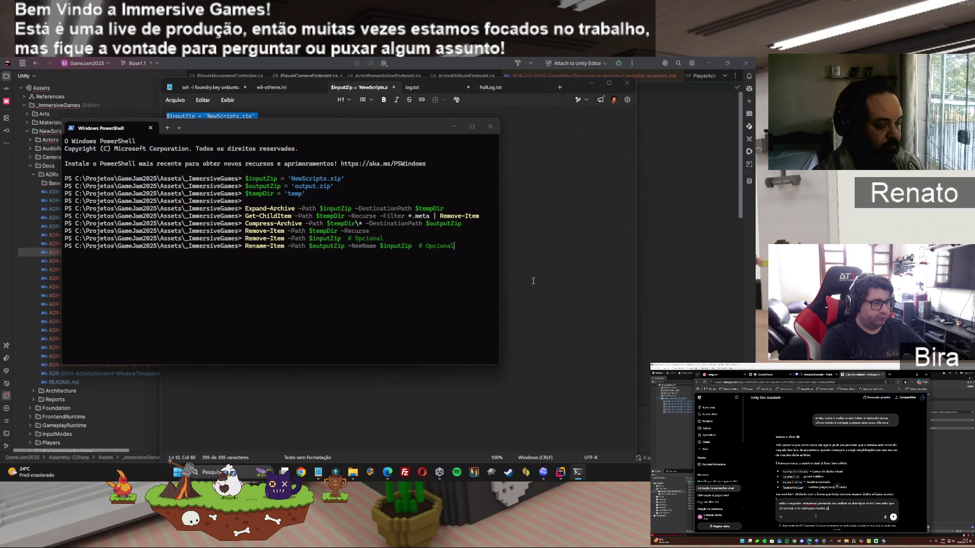
pyautogui.click(491, 127)
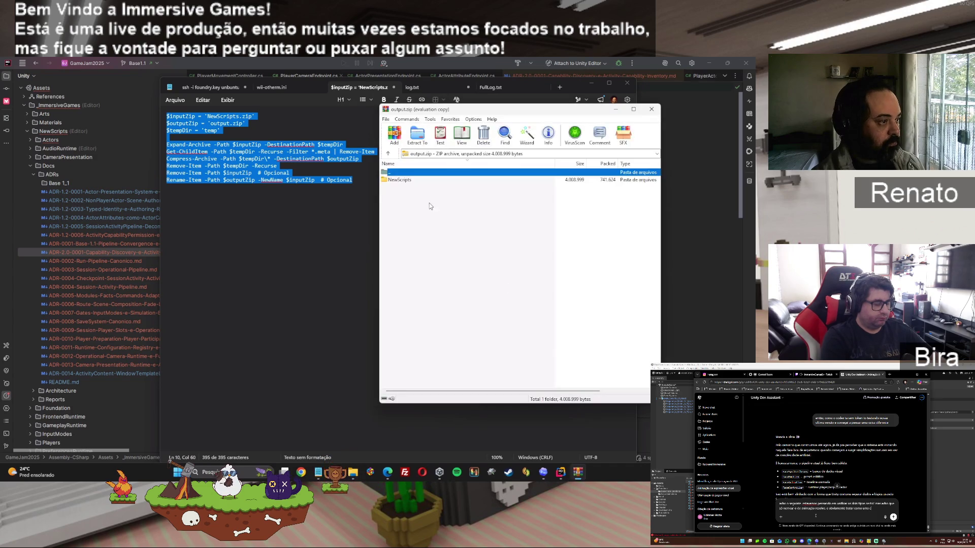
# Delete SessionOperational, SessionFlow, Foundation, Docs and AudioRuntime from NewScripts in output.zip, then close it
pyautogui.doubleClick(408, 182)
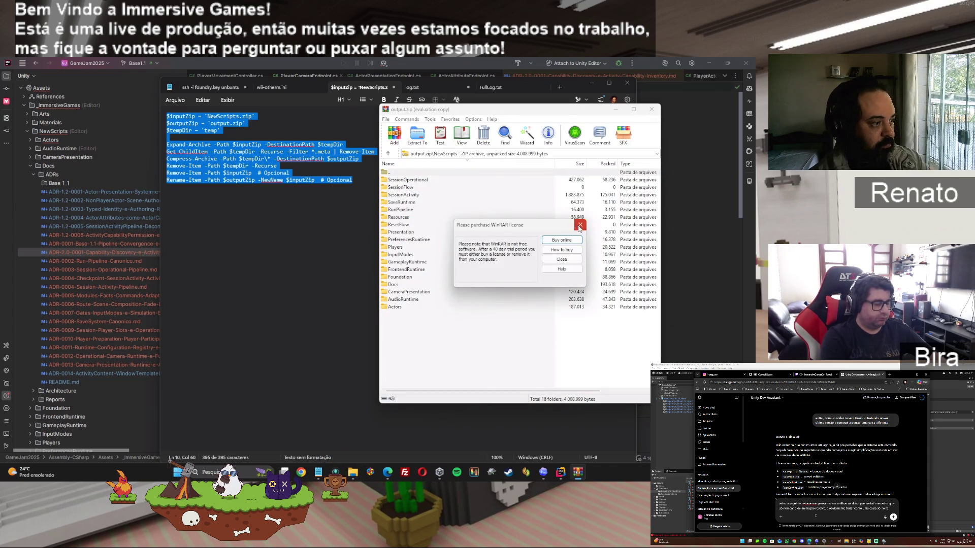
pyautogui.click(407, 180)
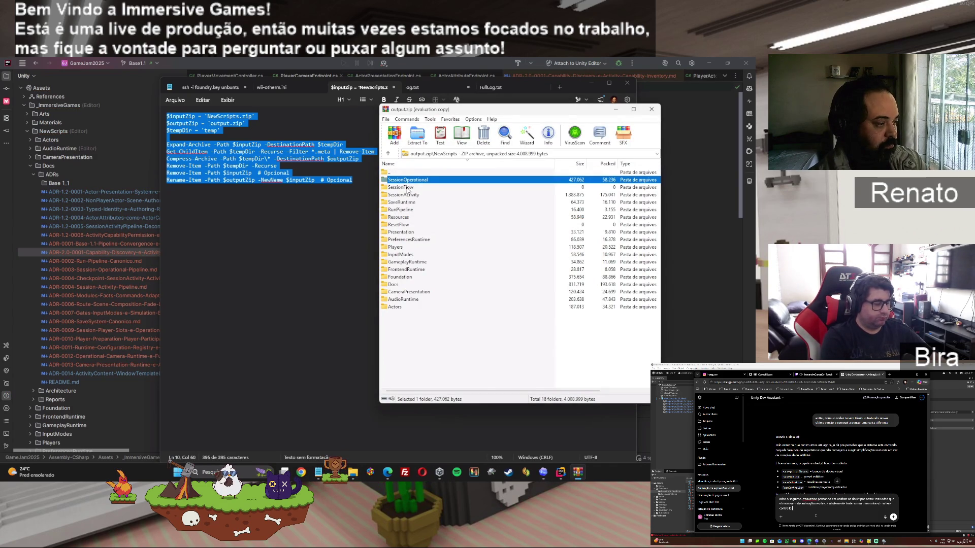
pyautogui.keyDown('ctrl'); pyautogui.click(408, 188); pyautogui.keyUp('ctrl')
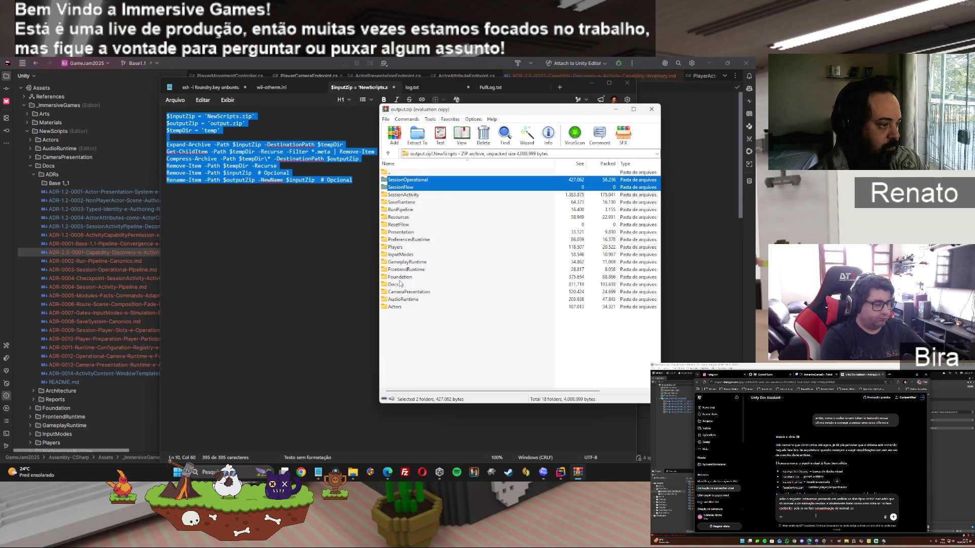
pyautogui.keyDown('ctrl'); pyautogui.click(399, 279); pyautogui.keyUp('ctrl')
pyautogui.keyDown('ctrl'); pyautogui.click(396, 284); pyautogui.keyUp('ctrl')
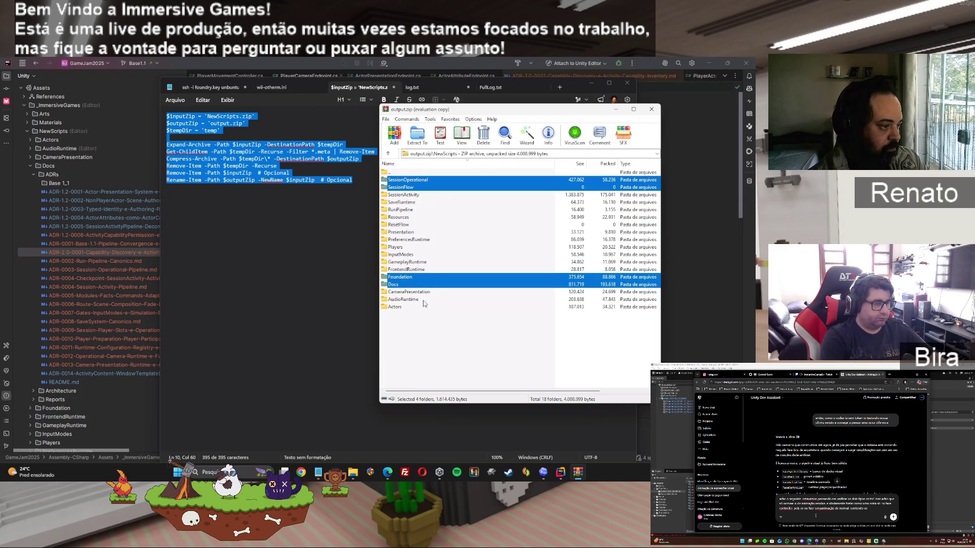
pyautogui.keyDown('ctrl'); pyautogui.click(408, 300); pyautogui.keyUp('ctrl')
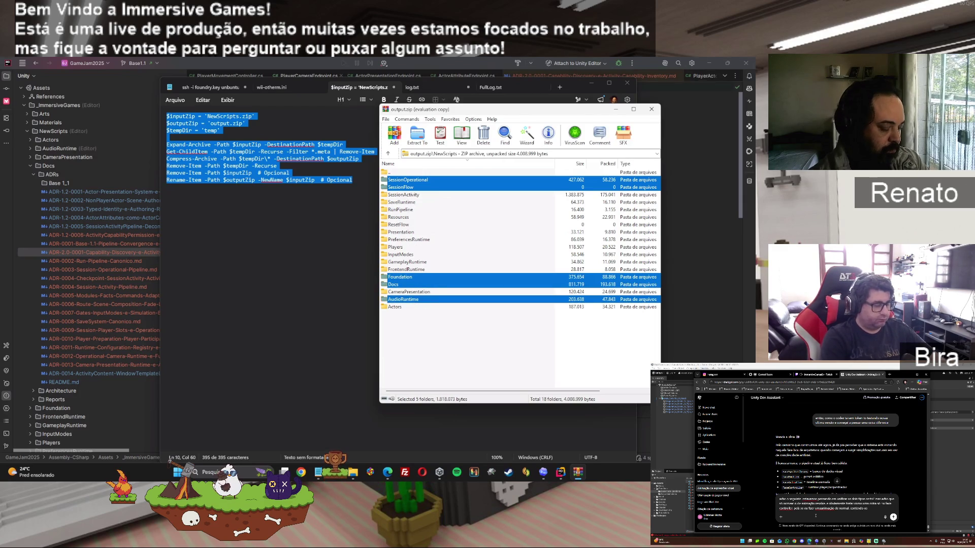
pyautogui.press('Delete')
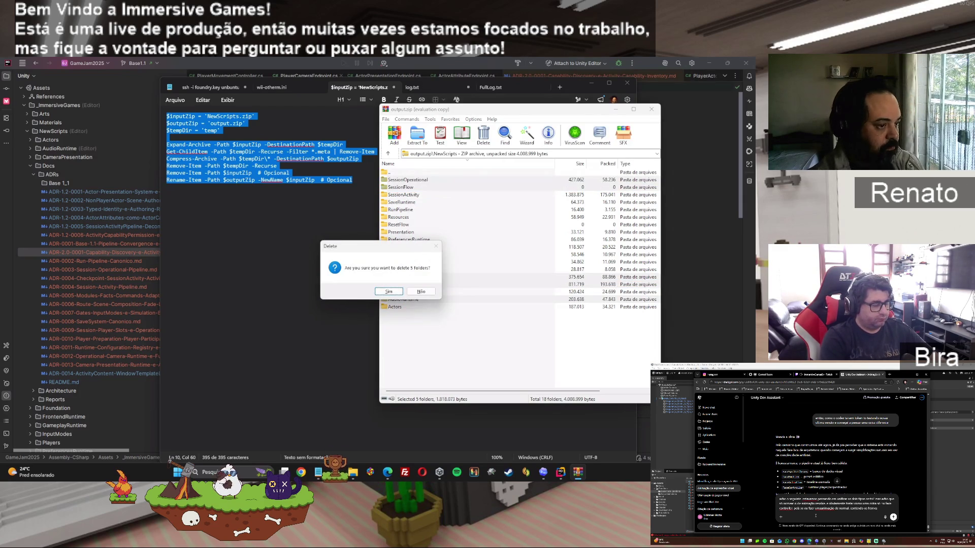
pyautogui.click(380, 294)
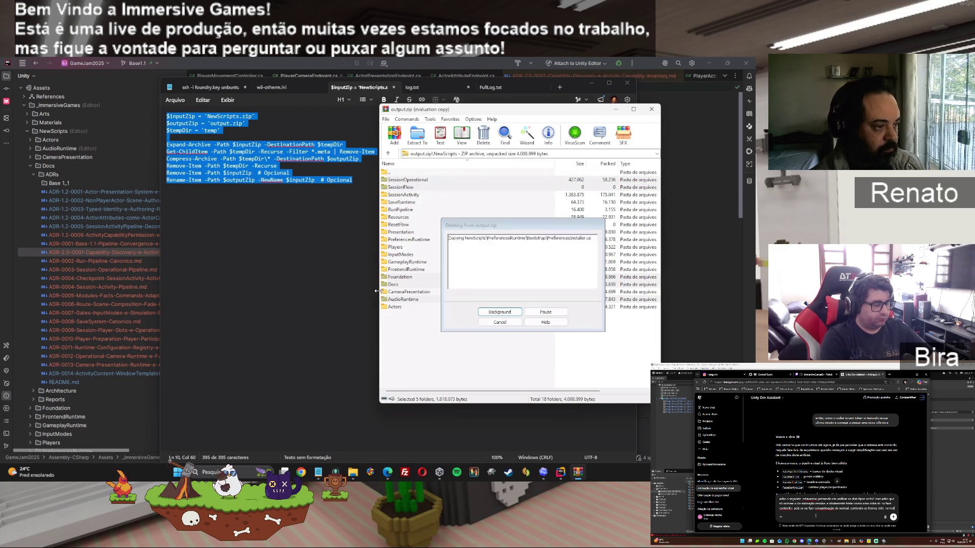
pyautogui.click(651, 110)
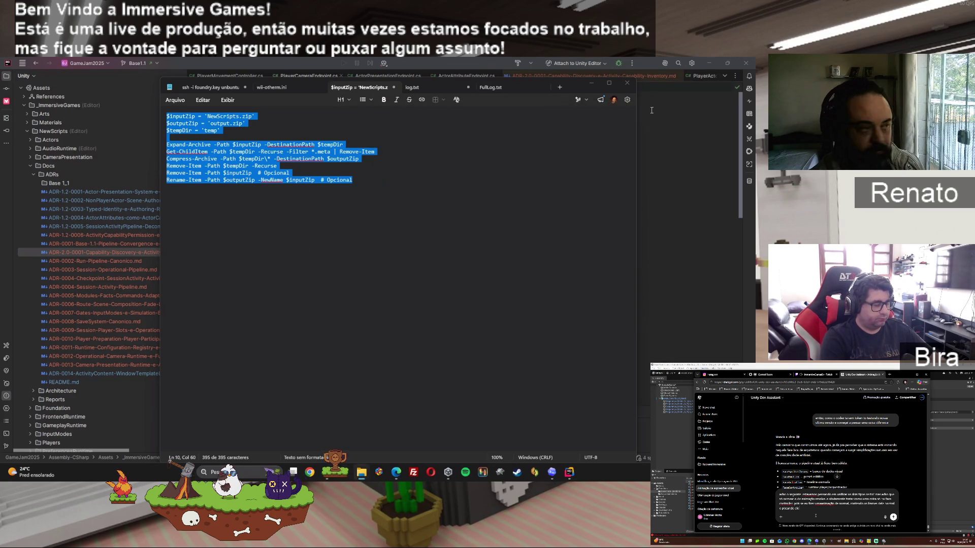
# In ChatGPT, draft a message saying Codex couldn't finish and the files are coming for review
pyautogui.moveTo(396, 473)
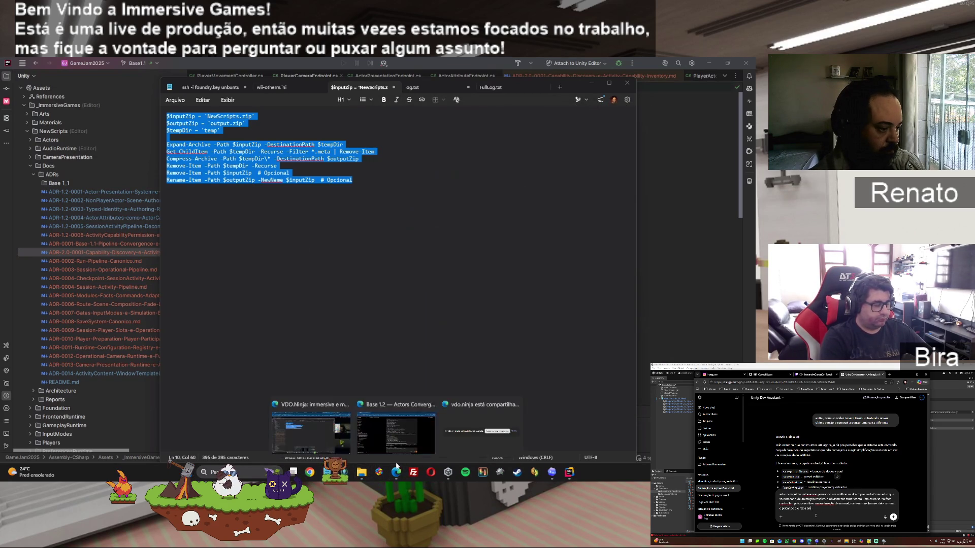
pyautogui.click(367, 416)
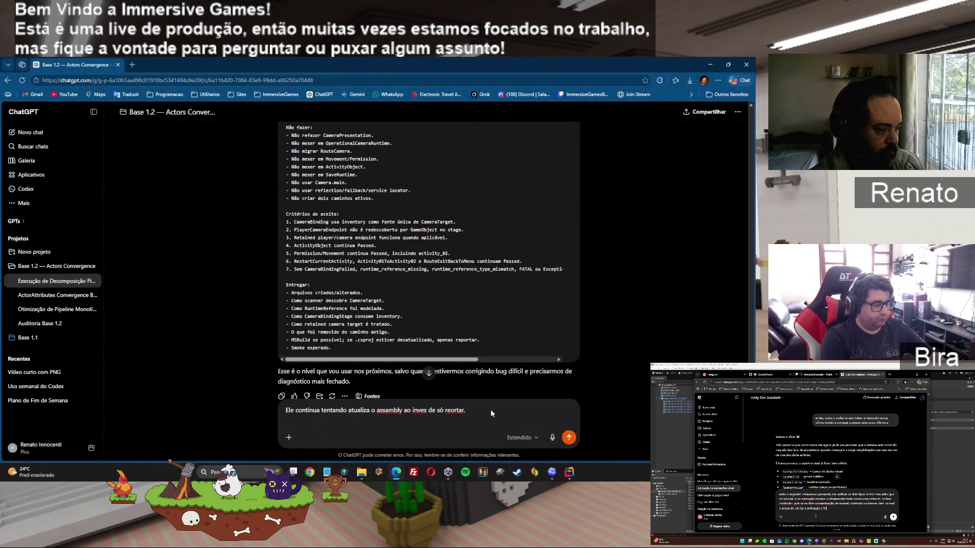
pyautogui.write('O Codex não')
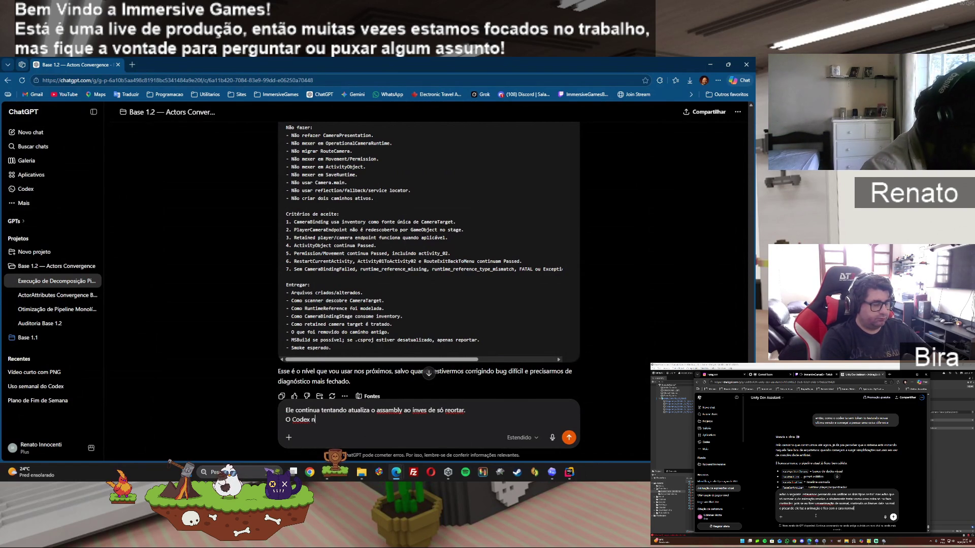
pyautogui.write(' conseguiu com')
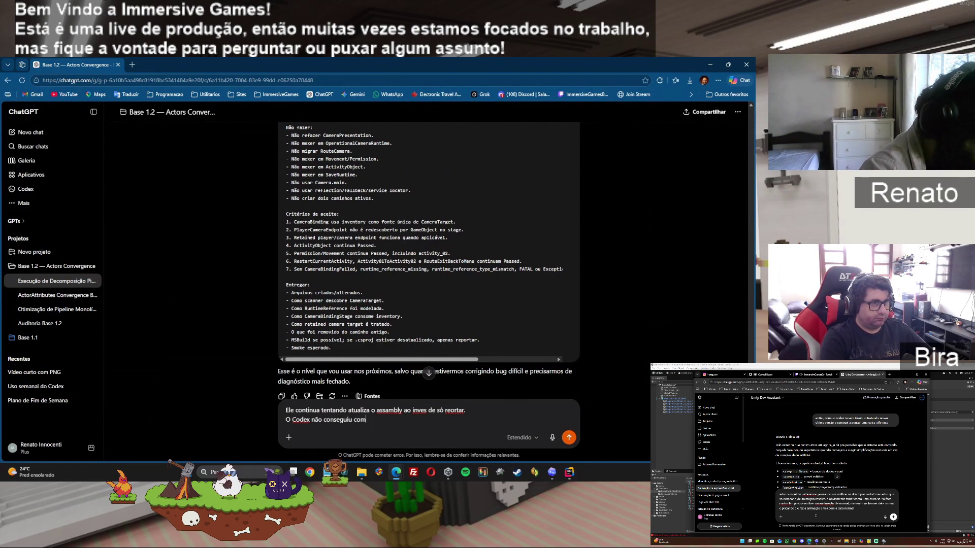
pyautogui.write('pletar, vou e')
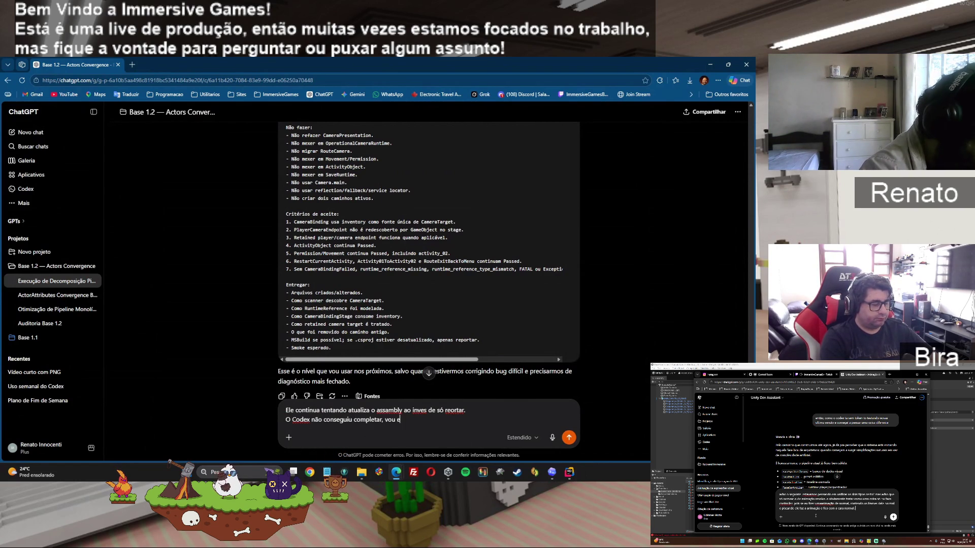
pyautogui.write('nviar os arquivo')
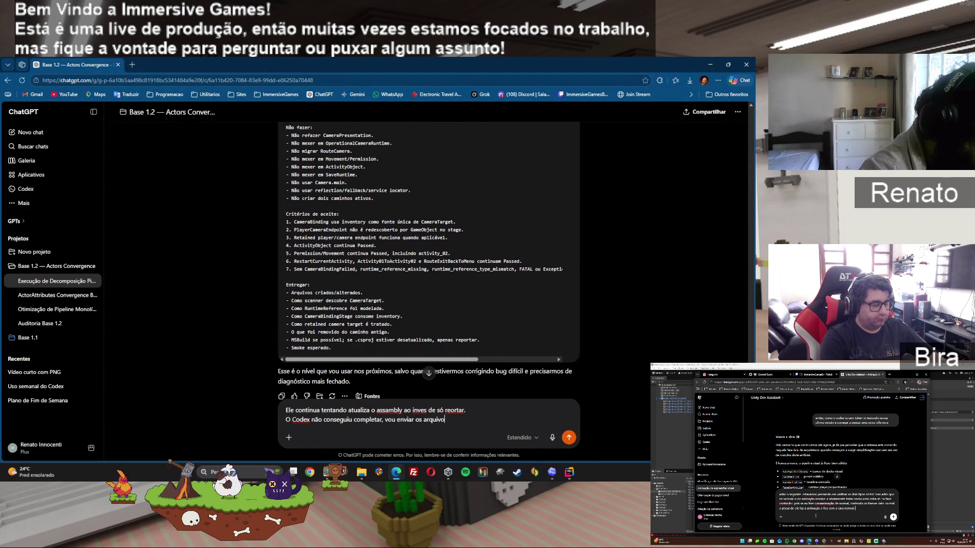
pyautogui.write('s para vc')
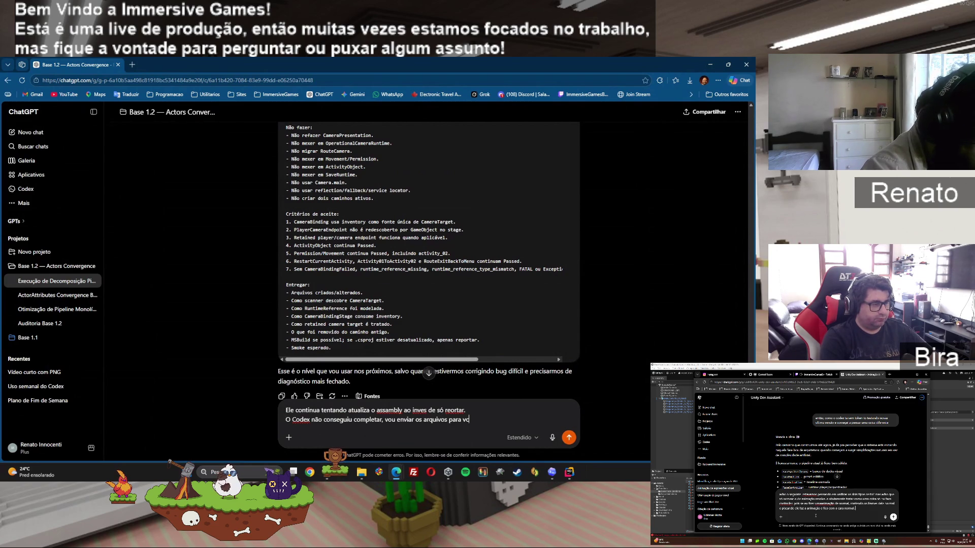
pyautogui.write(' checar se foi feito.')
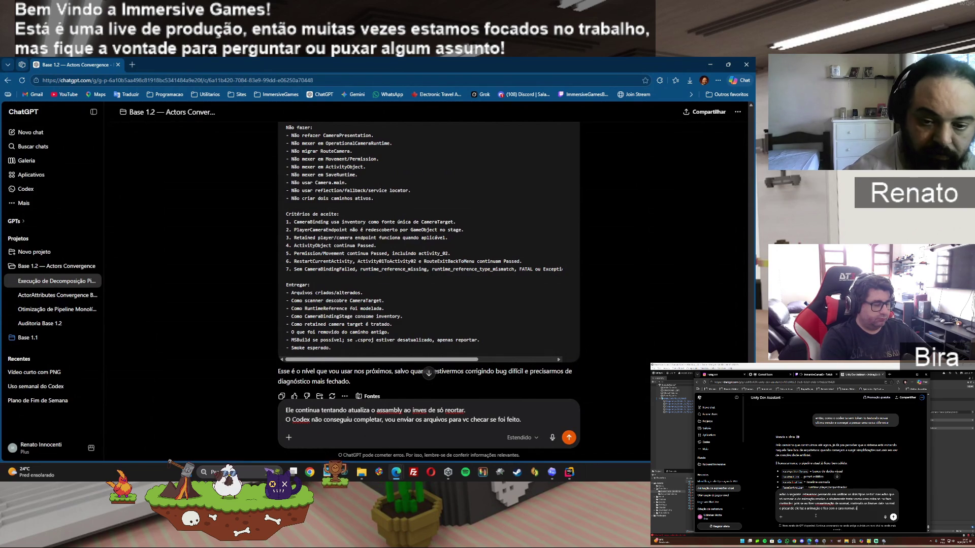
# Attach output.zip, correct 'reortar' to 'reportar', and send the message
pyautogui.moveTo(483, 363)
pyautogui.mouseDown()
pyautogui.moveTo(365, 396)
pyautogui.moveTo(366, 412)
pyautogui.mouseUp()
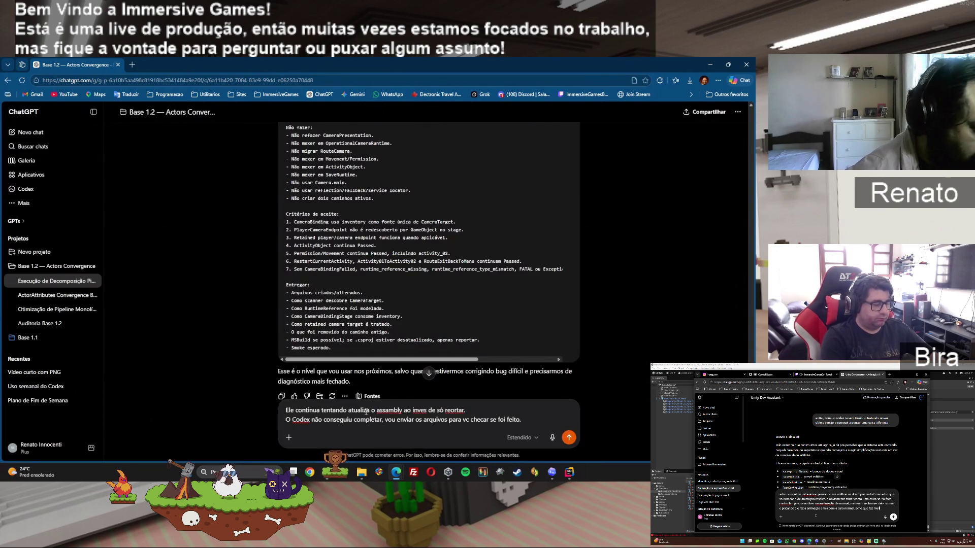
pyautogui.rightClick(458, 411)
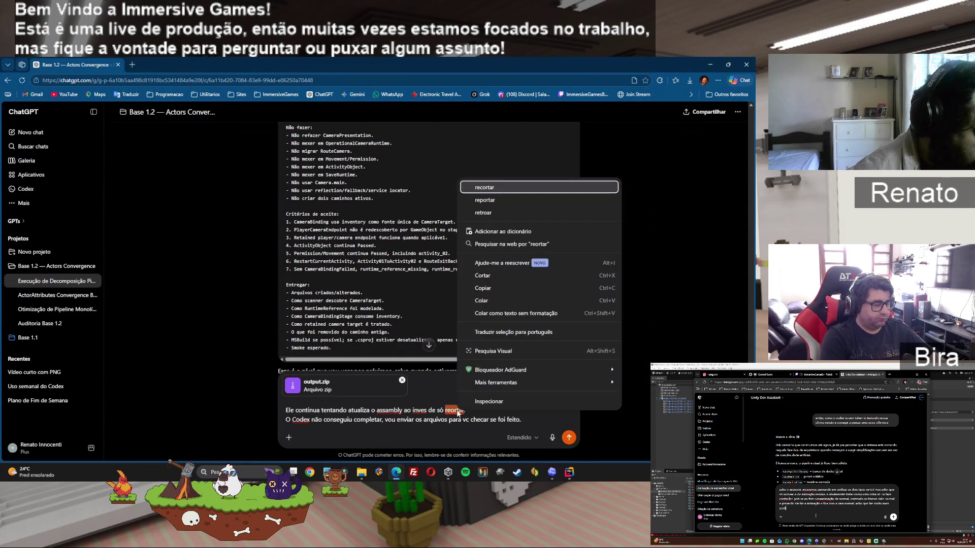
pyautogui.click(492, 201)
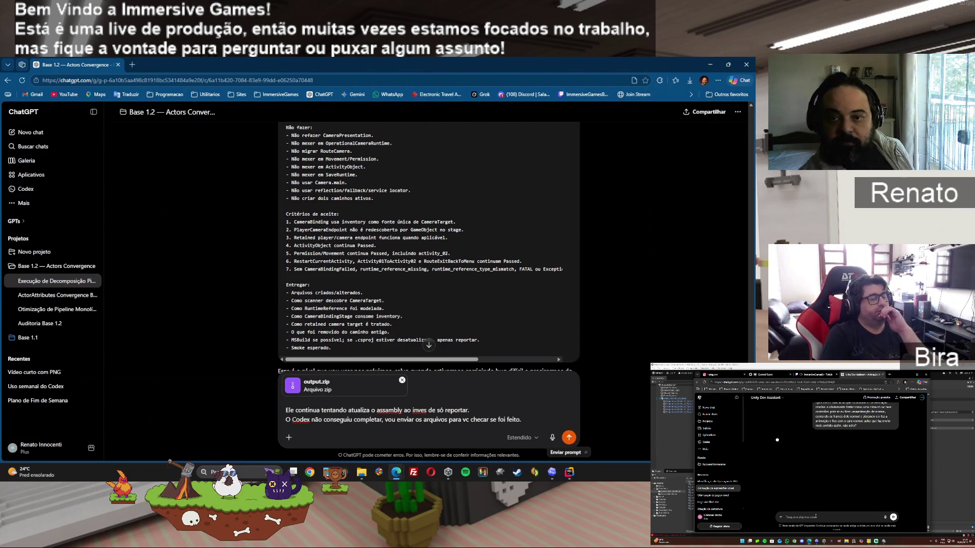
pyautogui.click(568, 437)
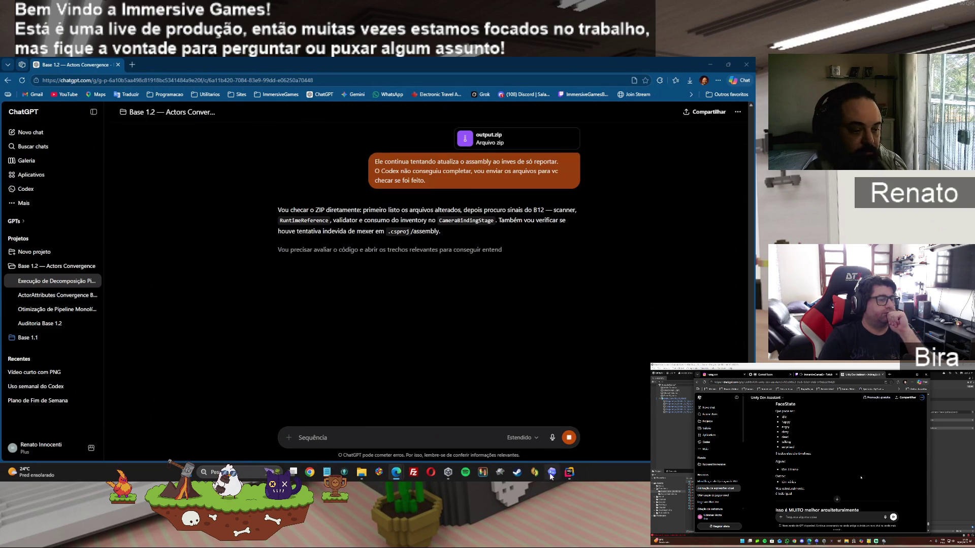
# Launch the GameJam2025 project from Unity Hub and return to ChatGPT's ZIP review
pyautogui.click(448, 472)
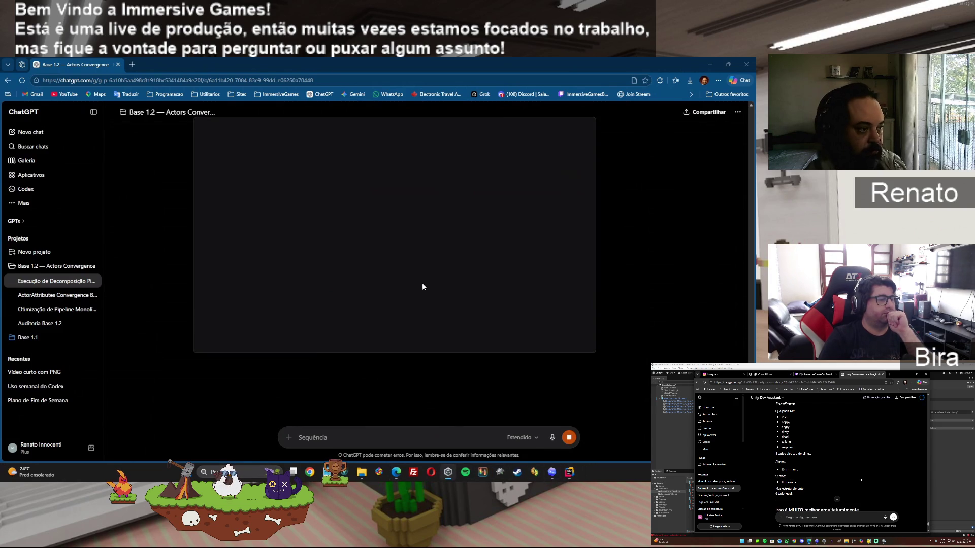
pyautogui.click(376, 200)
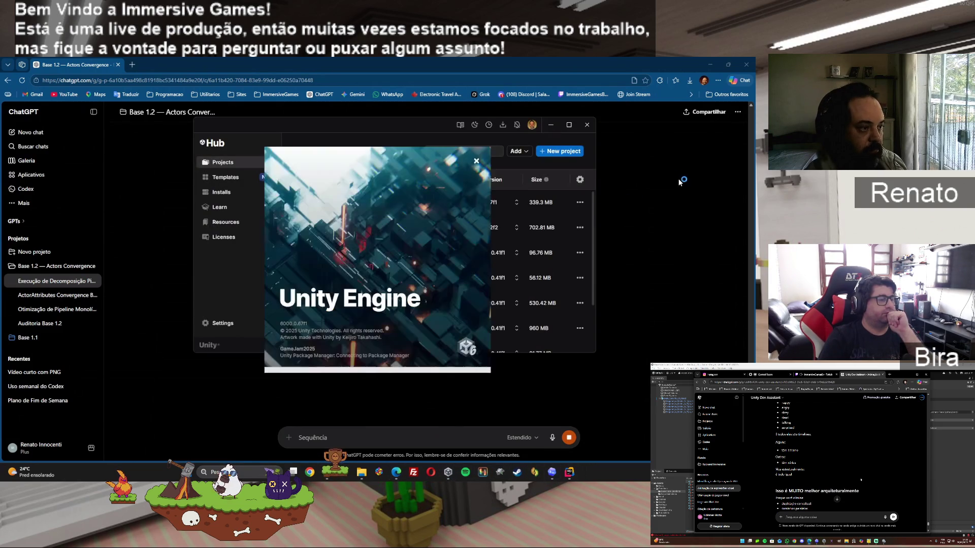
pyautogui.click(628, 125)
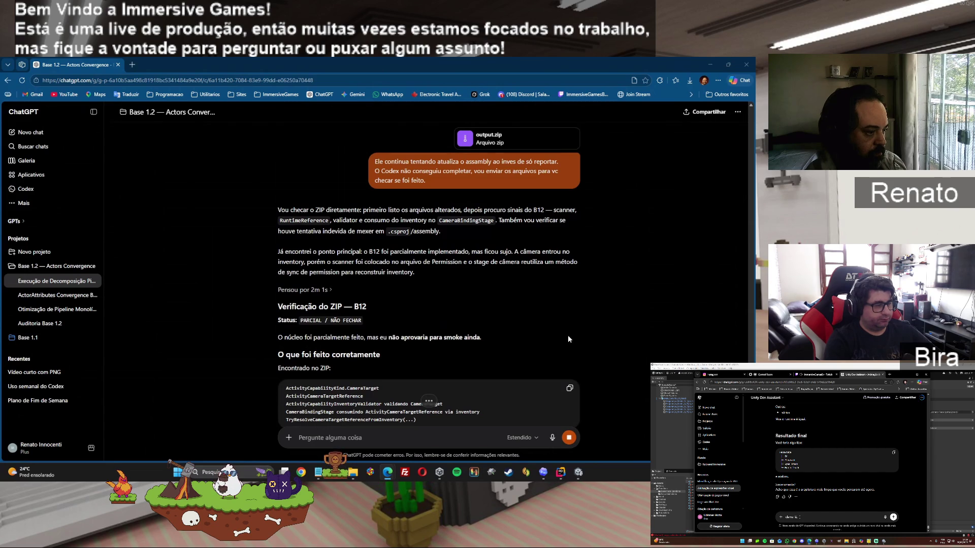
# Read ChatGPT's review down to the B12 Fix prompt, then start a follow-up requesting the altered files
pyautogui.scroll(-3, 567, 339)
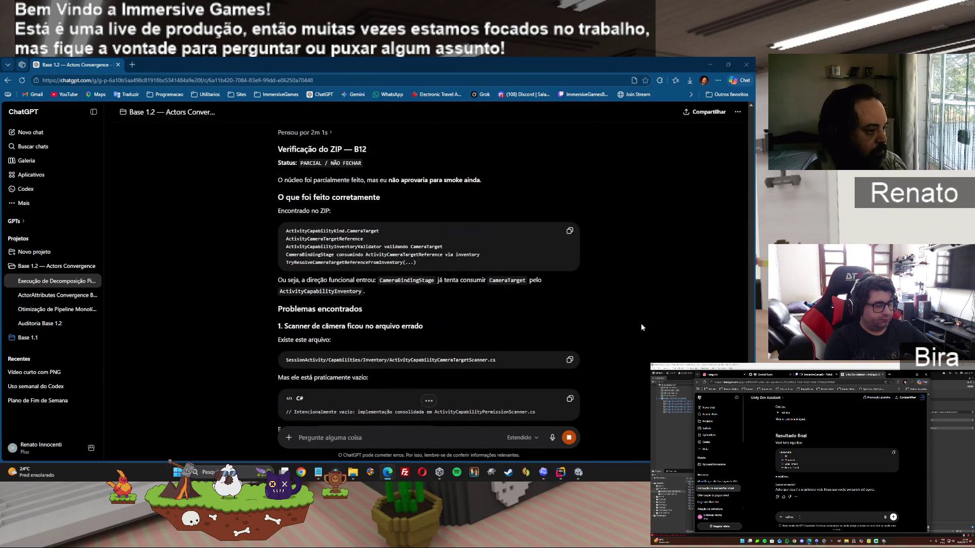
pyautogui.scroll(-3, 641, 326)
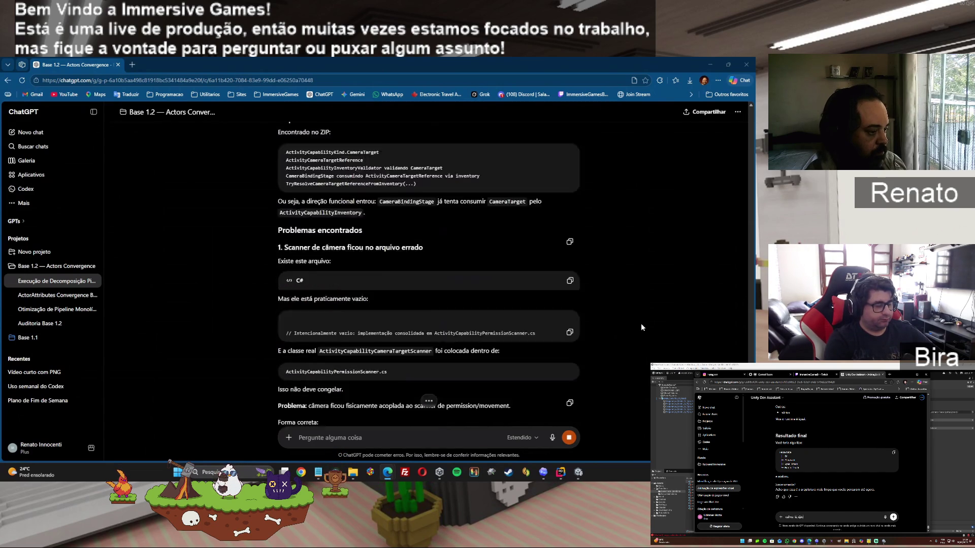
pyautogui.scroll(-3, 641, 327)
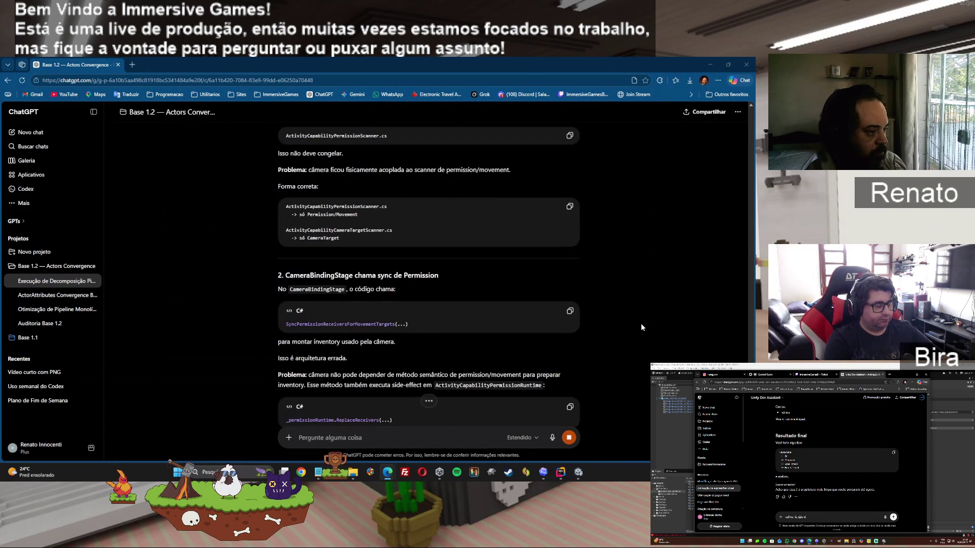
pyautogui.scroll(-6, 641, 327)
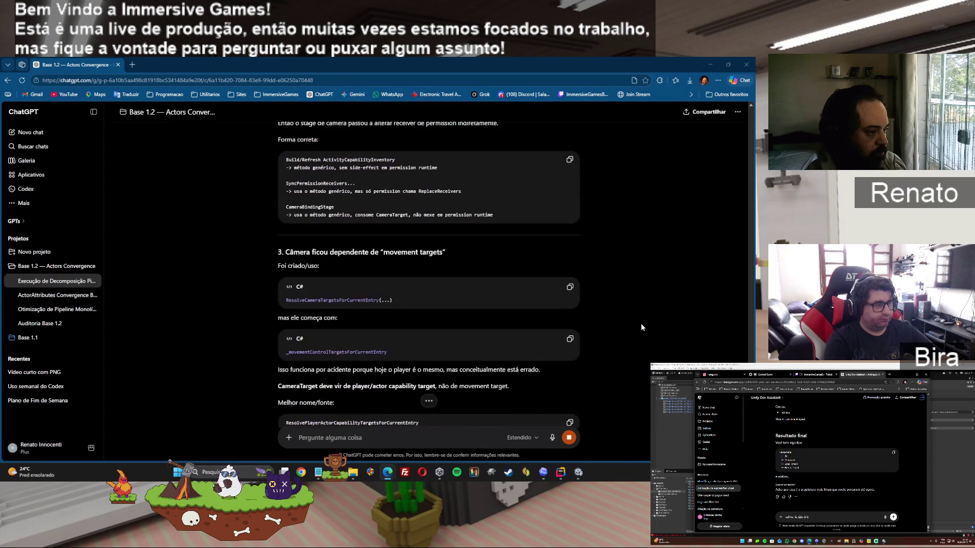
pyautogui.scroll(-3, 641, 325)
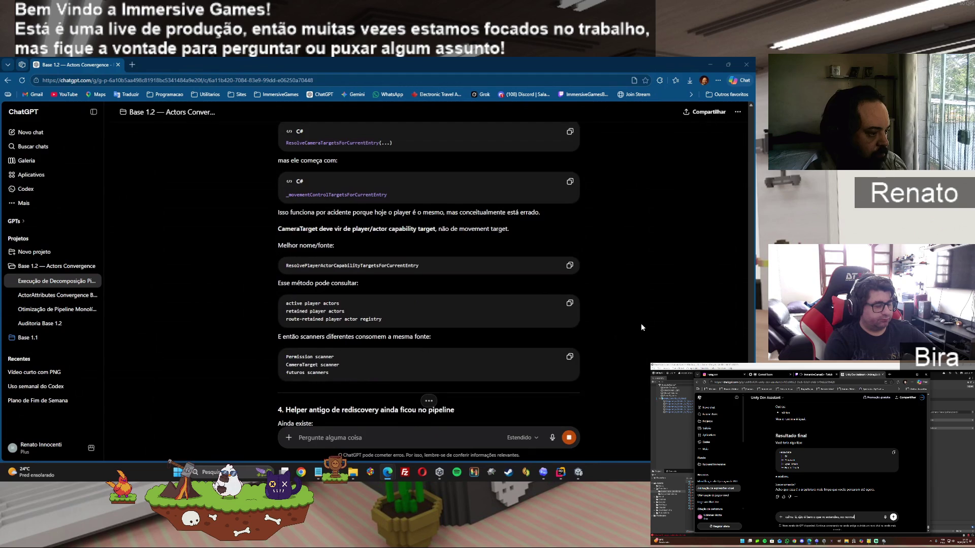
pyautogui.scroll(-3, 641, 327)
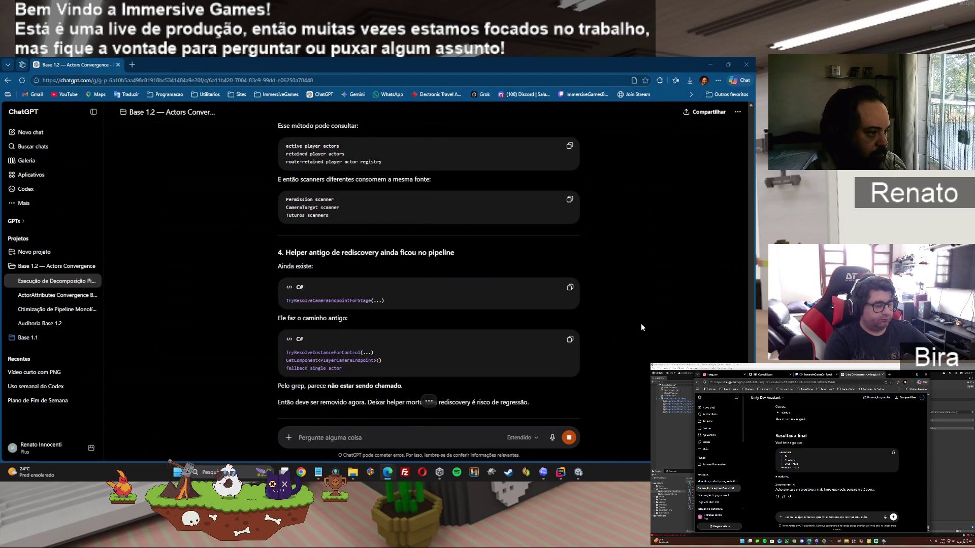
pyautogui.scroll(-3, 641, 327)
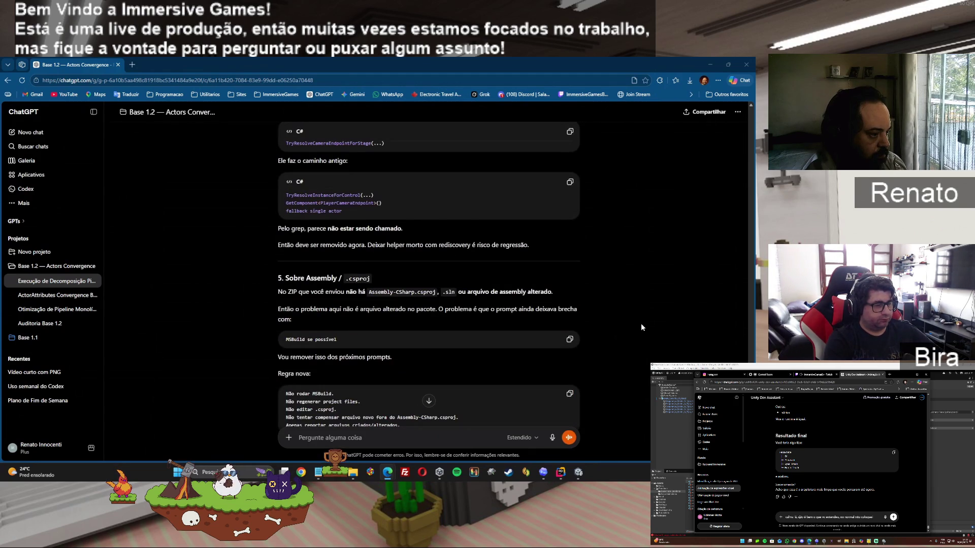
pyautogui.scroll(-3, 641, 325)
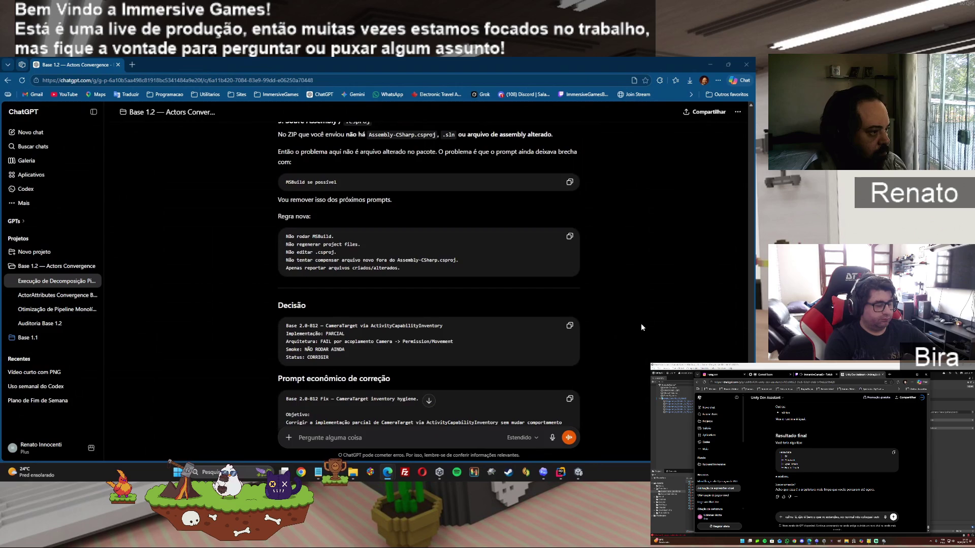
pyautogui.scroll(-2, 641, 327)
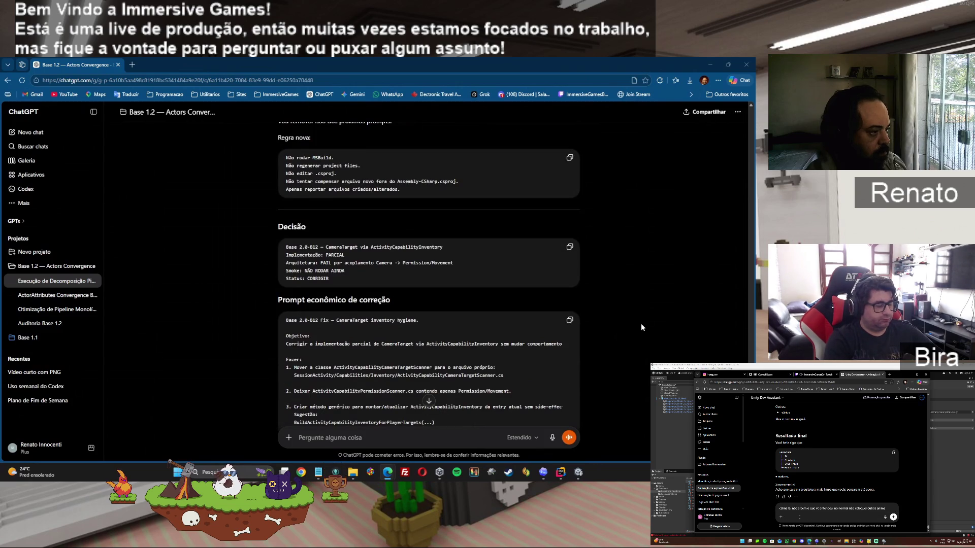
pyautogui.scroll(-6, 641, 327)
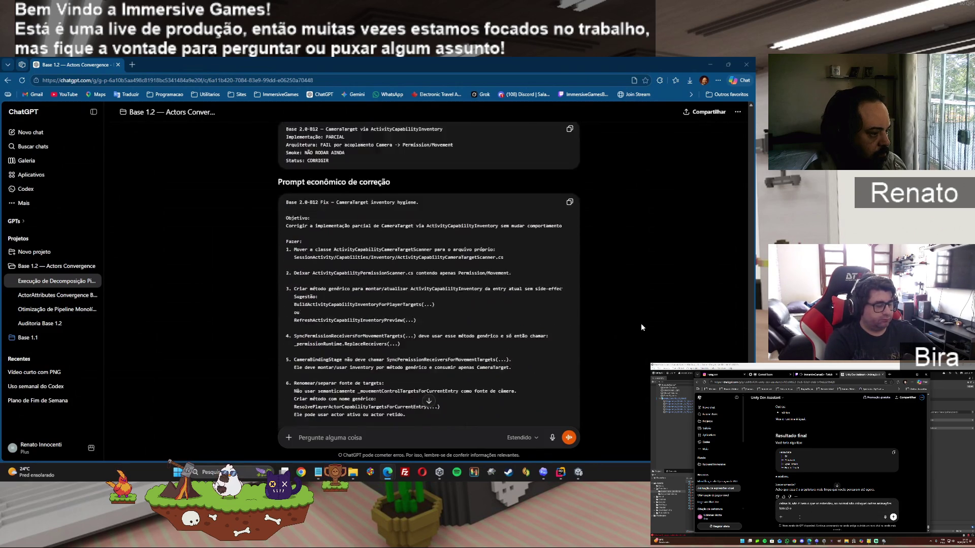
pyautogui.scroll(-1, 642, 327)
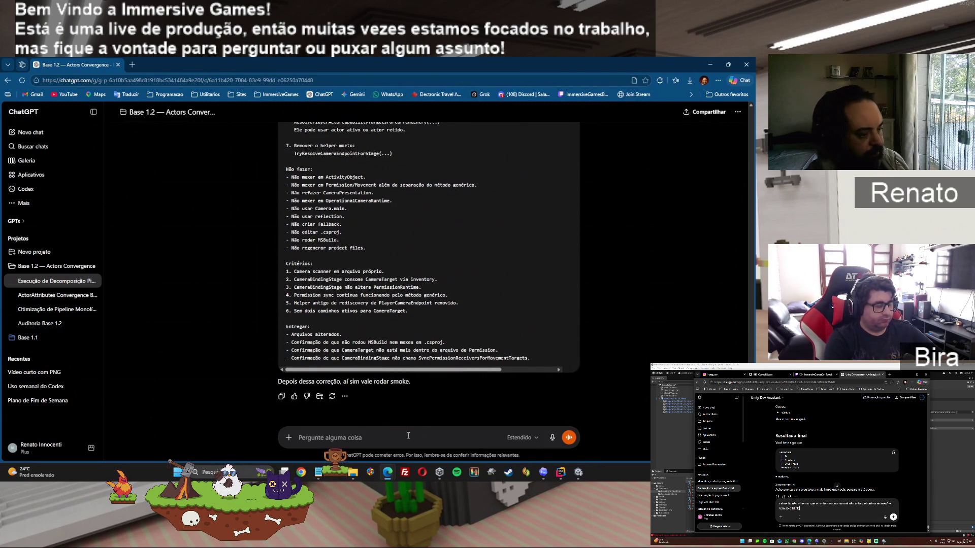
pyautogui.write('vc concegue fazer as alterac')
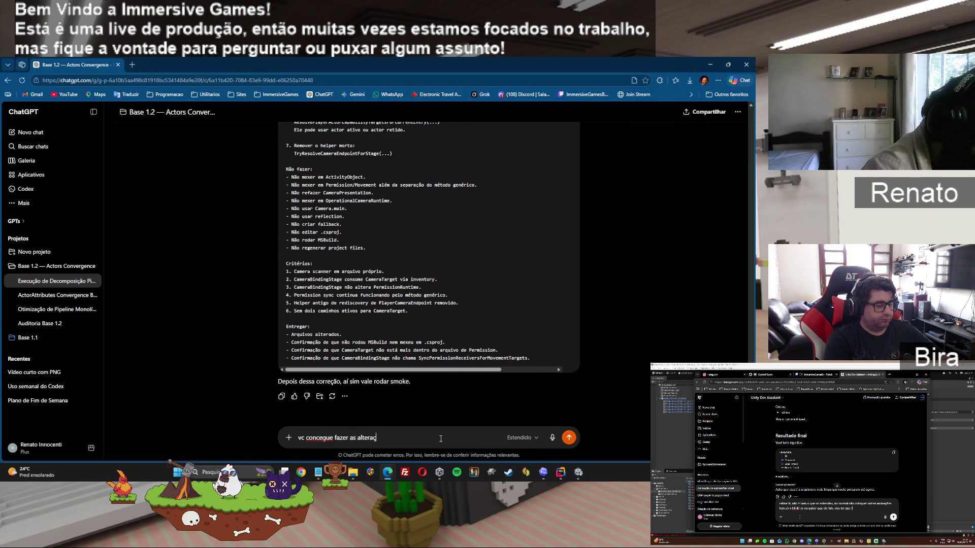
pyautogui.write('porq')
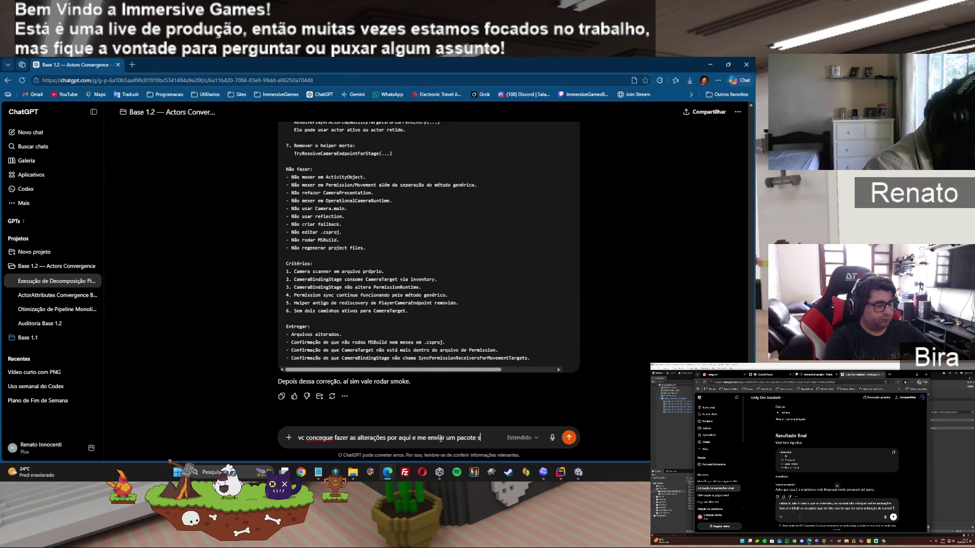
pyautogui.write('o com')
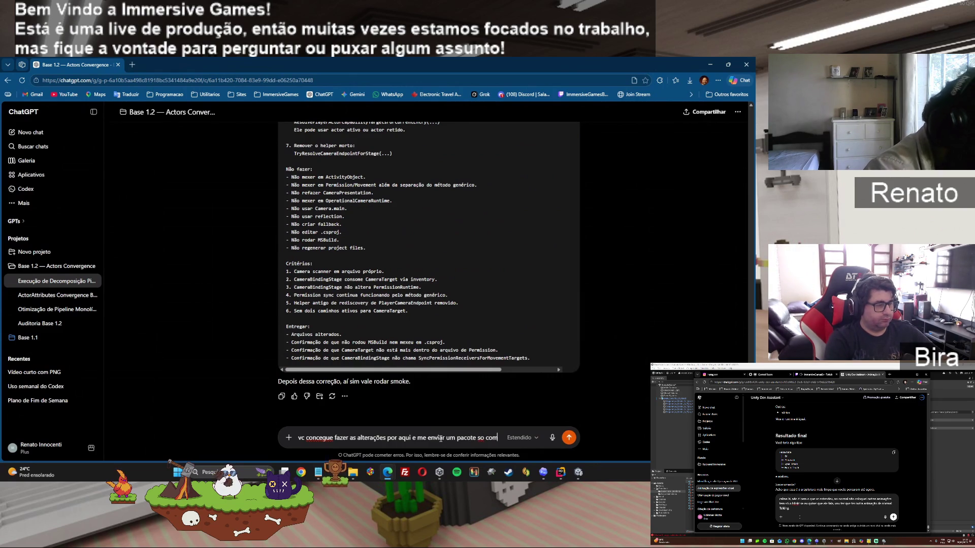
pyautogui.write(' arquivos alterados')
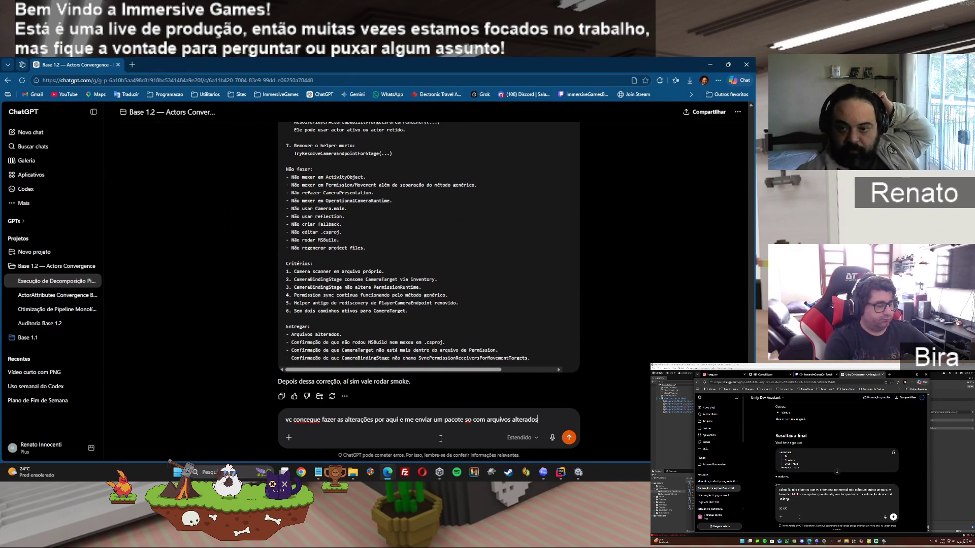
# Send the follow-up asking ChatGPT to make the changes and return only the altered files
pyautogui.press('Return')
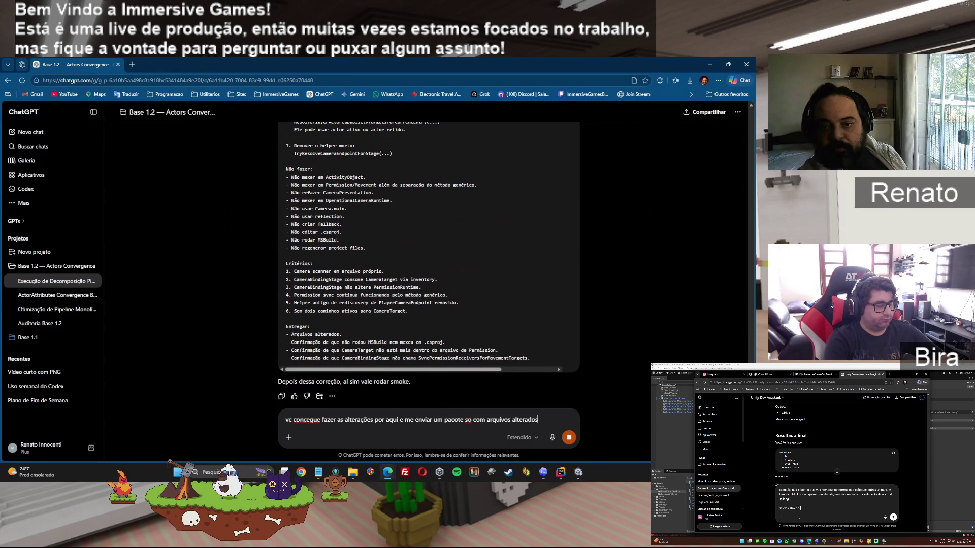